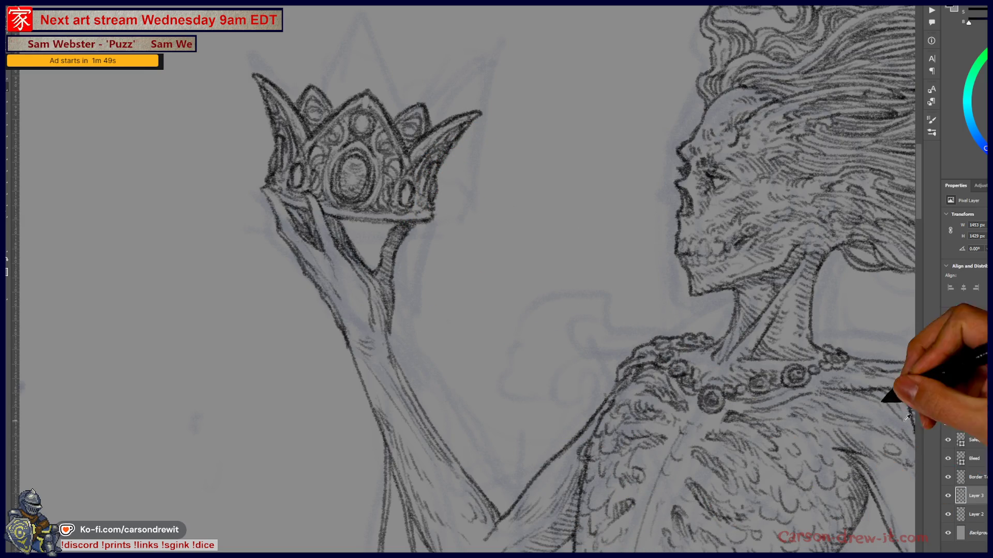
Step: Zoom and pan between the crown, face, raised arm and torso, ending near the left page guides
{"action": "key", "text": "ctrl+minus"}
{"action": "scroll", "coordinate": [398, 334], "scroll_direction": "up", "scroll_amount": 3}
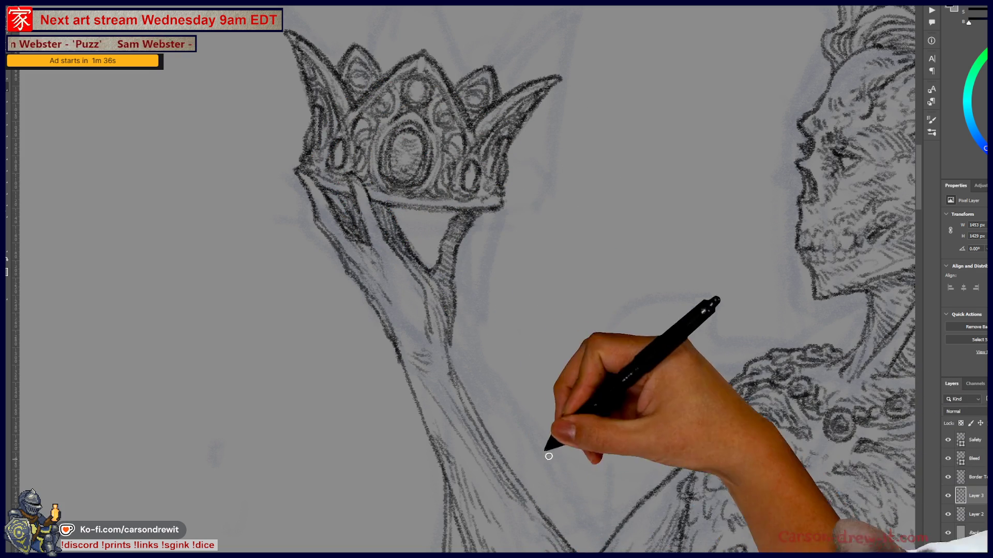
{"action": "mouse_move", "coordinate": [436, 301]}
{"action": "left_mouse_down"}
{"action": "mouse_move", "coordinate": [388, 483]}
{"action": "mouse_move", "coordinate": [366, 406]}
{"action": "left_mouse_up"}
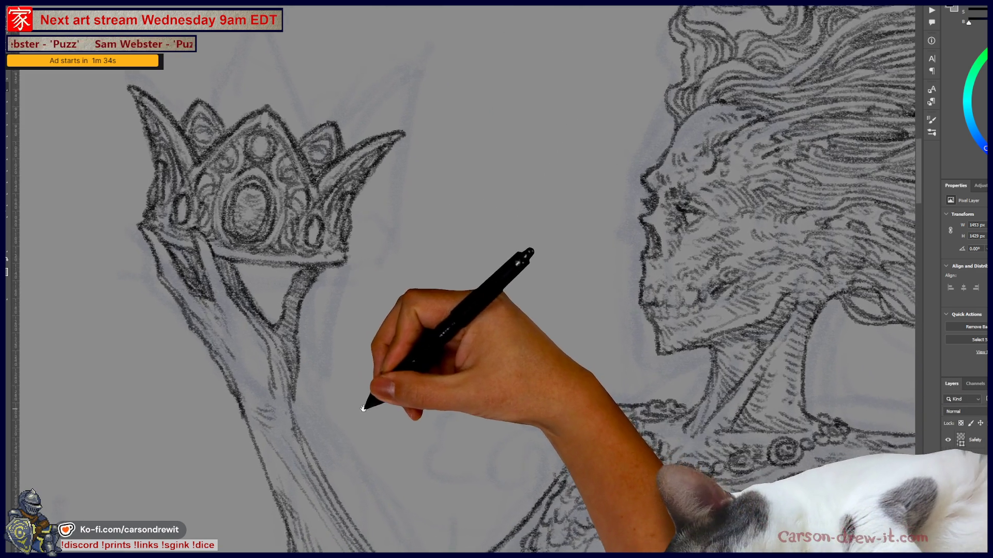
{"action": "left_click_drag", "start_coordinate": [442, 420], "coordinate": [504, 251]}
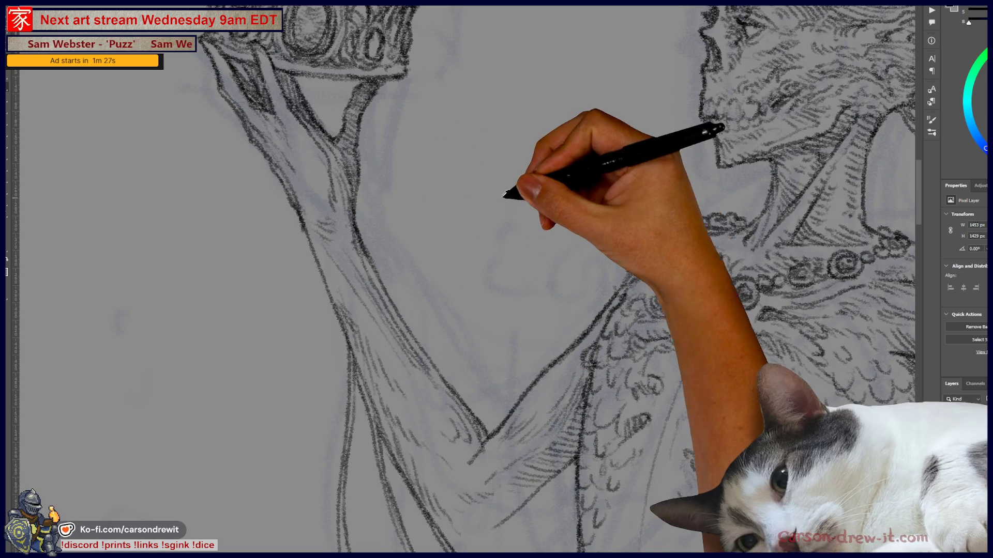
{"action": "key", "text": "ctrl+minus"}
{"action": "key", "text": "ctrl+minus"}
{"action": "key", "text": "ctrl+minus"}
{"action": "key", "text": "ctrl+plus"}
{"action": "key", "text": "ctrl+plus"}
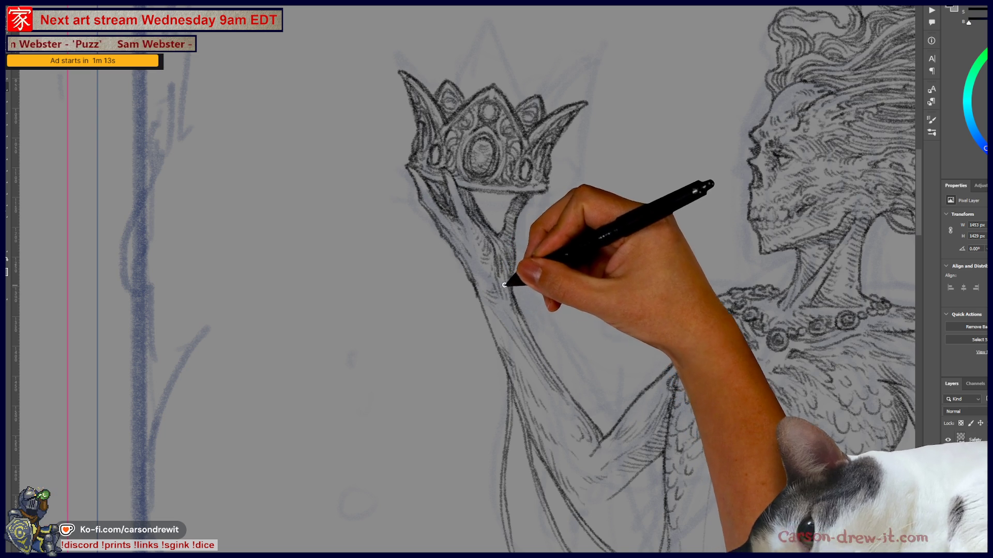
{"action": "mouse_move", "coordinate": [588, 422]}
{"action": "left_mouse_down"}
{"action": "mouse_move", "coordinate": [437, 399]}
{"action": "mouse_move", "coordinate": [366, 348]}
{"action": "left_mouse_up"}
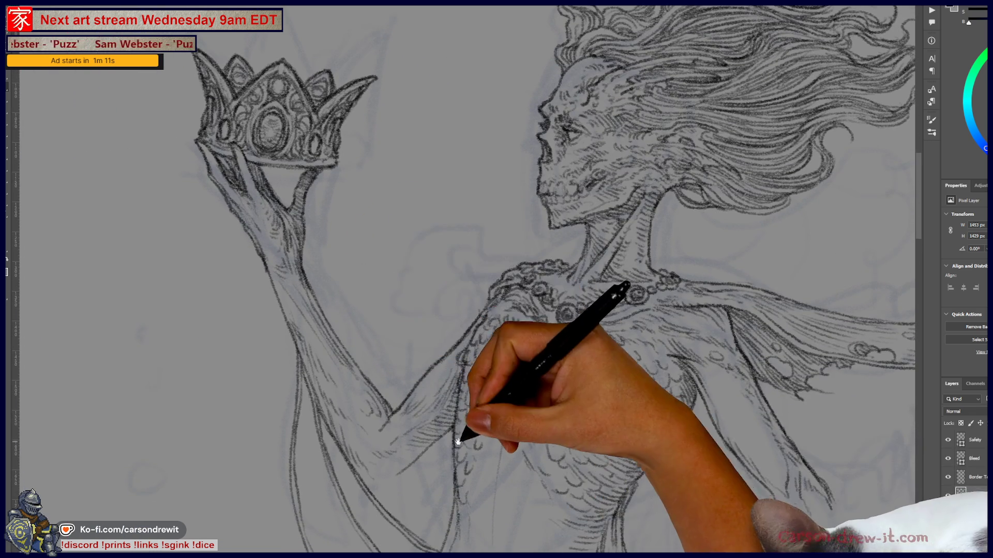
{"action": "left_click_drag", "start_coordinate": [457, 443], "coordinate": [464, 404]}
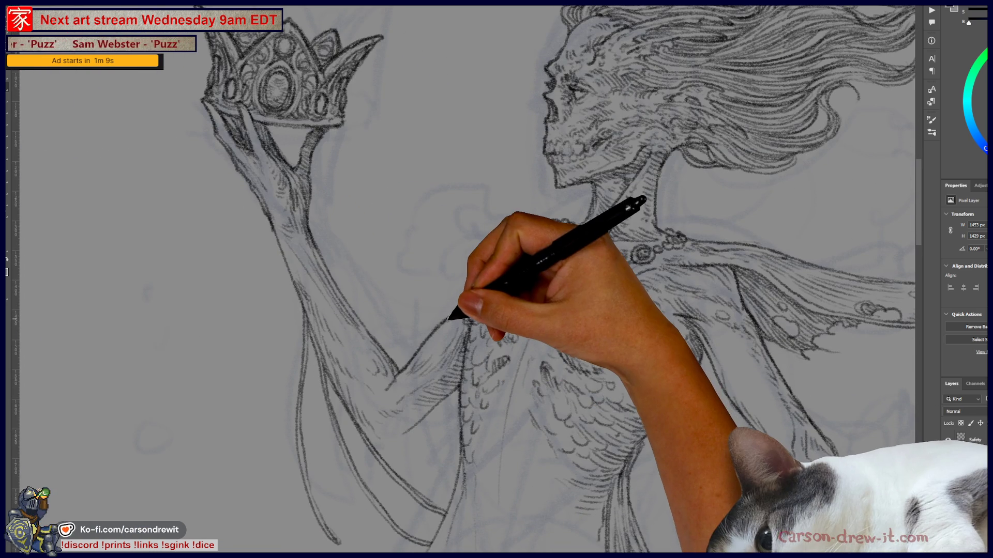
{"action": "key", "text": "ctrl+minus"}
{"action": "key", "text": "ctrl+minus"}
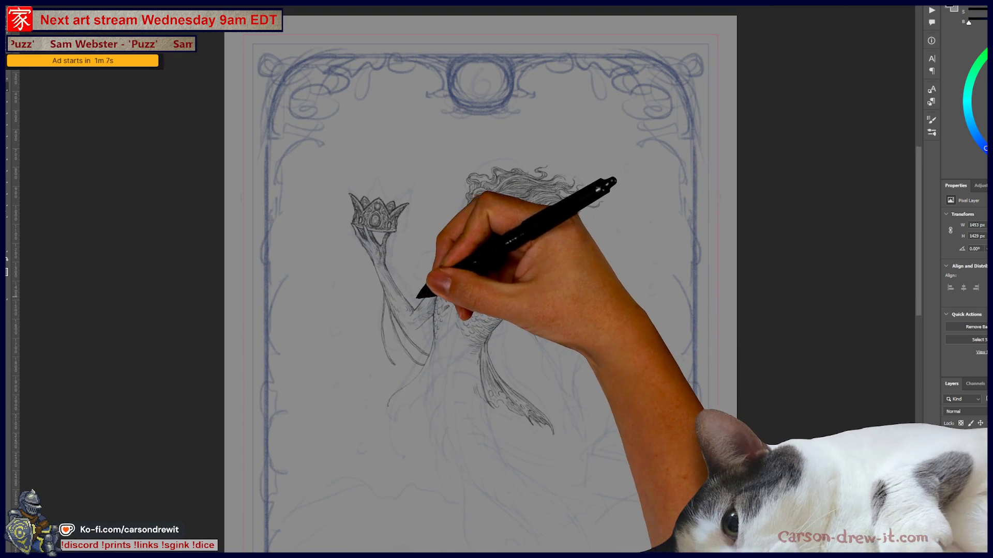
{"action": "key", "text": "ctrl+plus"}
{"action": "key", "text": "ctrl+plus"}
{"action": "key", "text": "ctrl+plus"}
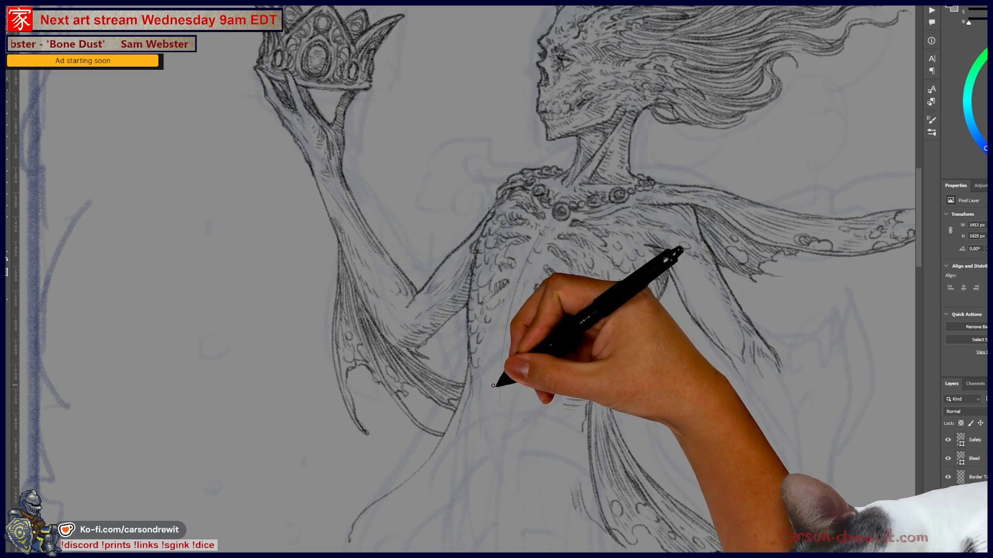
{"action": "mouse_move", "coordinate": [492, 348]}
{"action": "left_mouse_down"}
{"action": "mouse_move", "coordinate": [595, 416]}
{"action": "mouse_move", "coordinate": [597, 428]}
{"action": "left_mouse_up"}
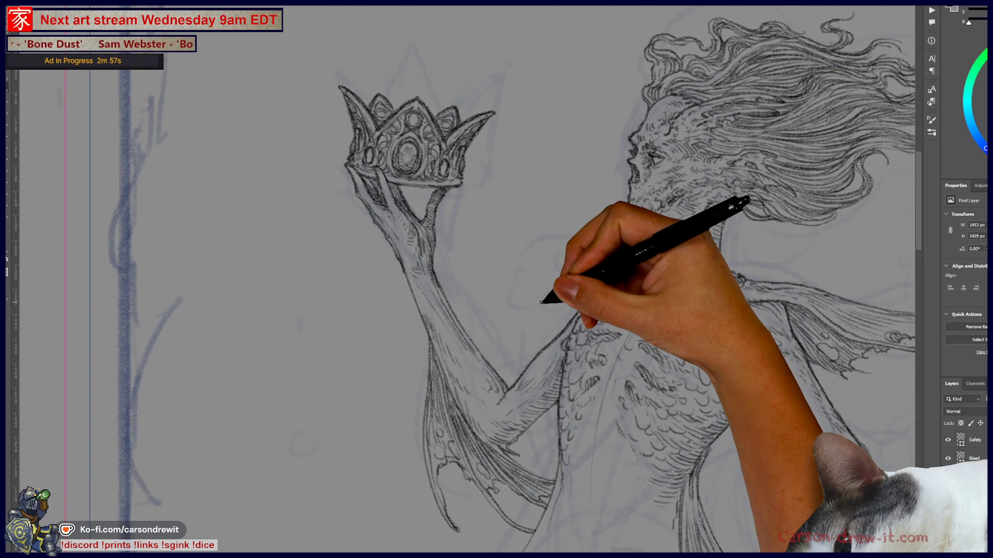
Step: Scroll and pan out to show the figure and the left canvas edge
{"action": "scroll", "coordinate": [510, 299], "scroll_direction": "down", "scroll_amount": 2}
{"action": "mouse_move", "coordinate": [510, 300]}
{"action": "left_mouse_down"}
{"action": "mouse_move", "coordinate": [455, 328]}
{"action": "mouse_move", "coordinate": [436, 312]}
{"action": "left_mouse_up"}
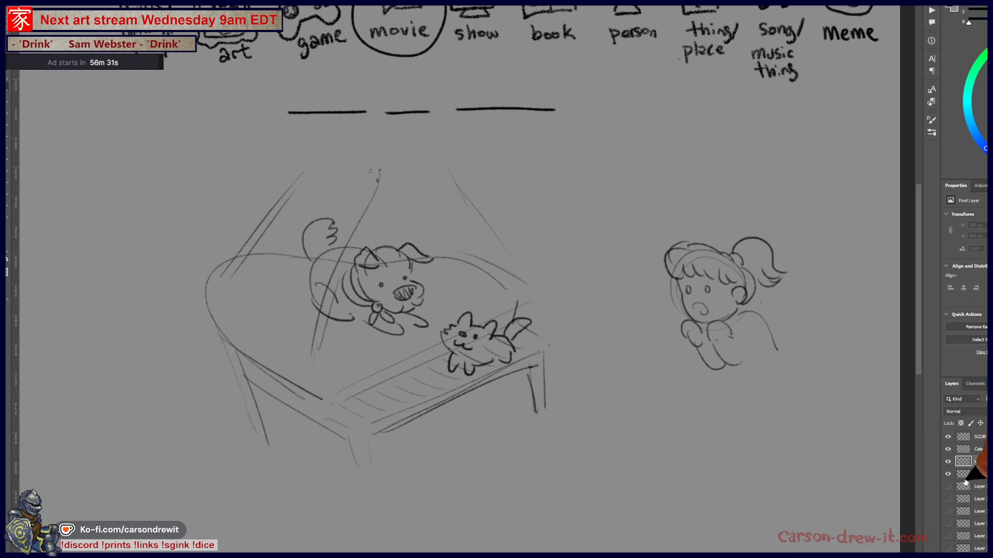
Step: Delete the table, dog, cat and girl sketch and bring the category doodles into view
{"action": "key", "text": "Delete"}
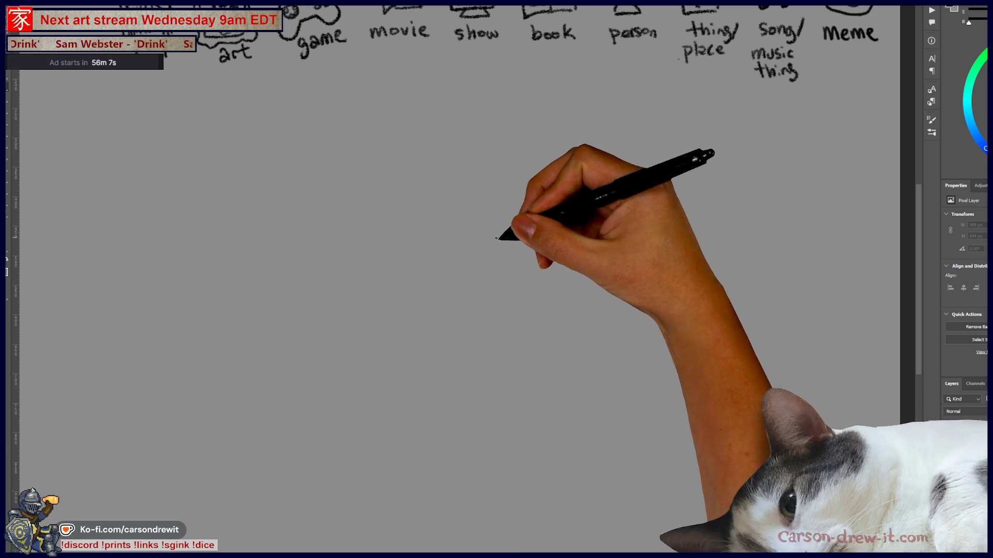
{"action": "mouse_move", "coordinate": [548, 254]}
{"action": "left_mouse_down"}
{"action": "mouse_move", "coordinate": [557, 290]}
{"action": "mouse_move", "coordinate": [543, 344]}
{"action": "mouse_move", "coordinate": [570, 317]}
{"action": "mouse_move", "coordinate": [549, 317]}
{"action": "mouse_move", "coordinate": [565, 328]}
{"action": "left_mouse_up"}
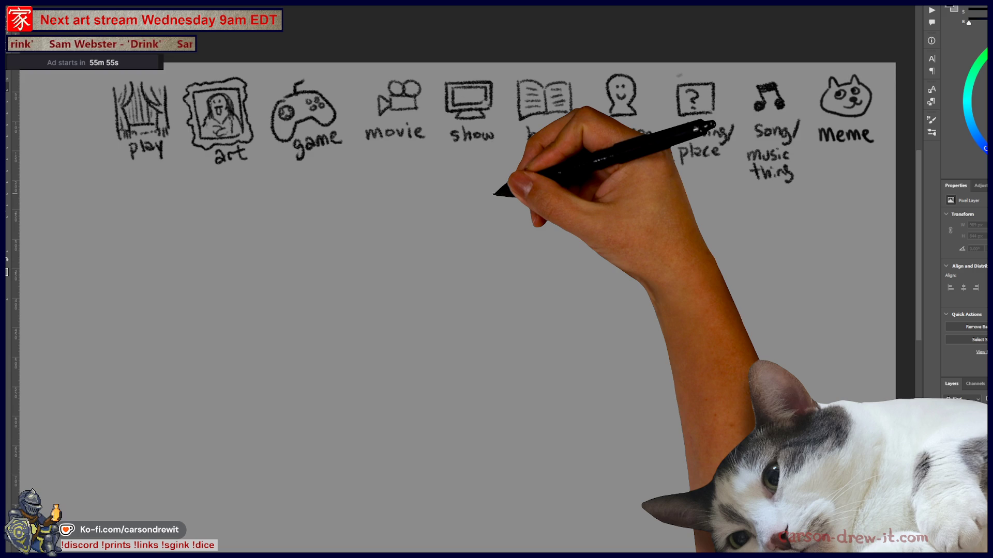
Step: Circle the movie icon and draw a blank underline beneath it
{"action": "mouse_move", "coordinate": [410, 89]}
{"action": "left_mouse_down"}
{"action": "mouse_move", "coordinate": [365, 82]}
{"action": "mouse_move", "coordinate": [360, 120]}
{"action": "left_mouse_up"}
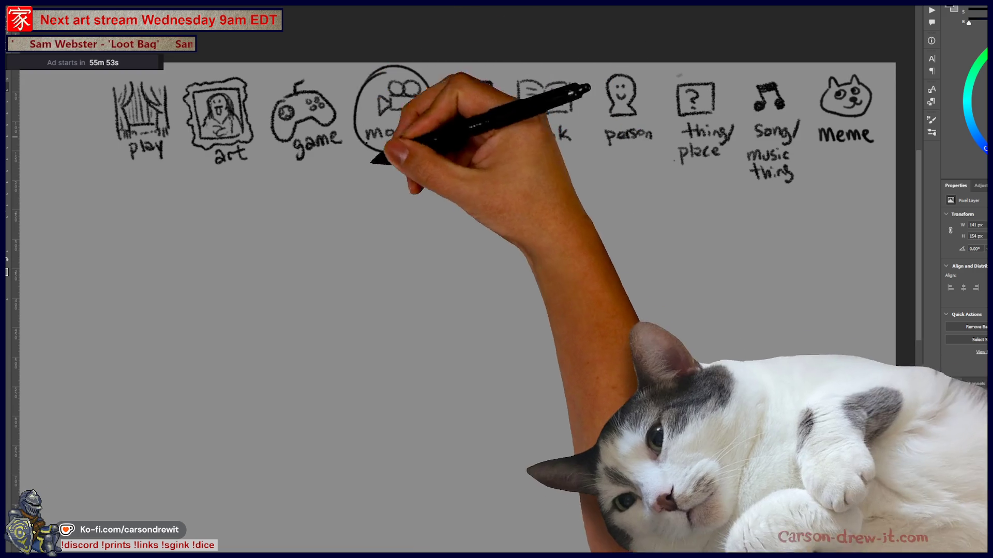
{"action": "left_click_drag", "start_coordinate": [326, 195], "coordinate": [445, 193]}
{"action": "left_click_drag", "start_coordinate": [554, 343], "coordinate": [633, 334]}
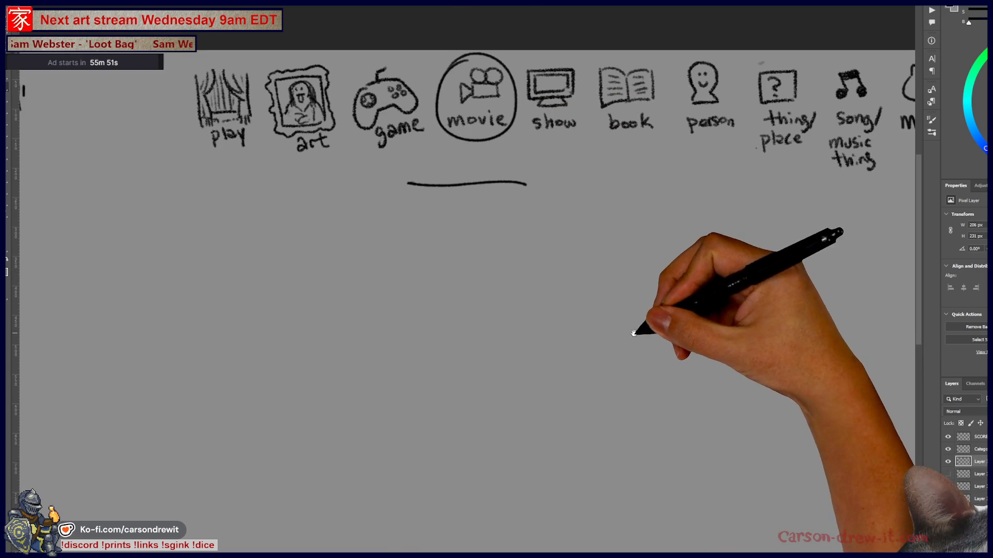
{"action": "left_click_drag", "start_coordinate": [472, 321], "coordinate": [466, 311]}
{"action": "left_click_drag", "start_coordinate": [447, 386], "coordinate": [447, 360]}
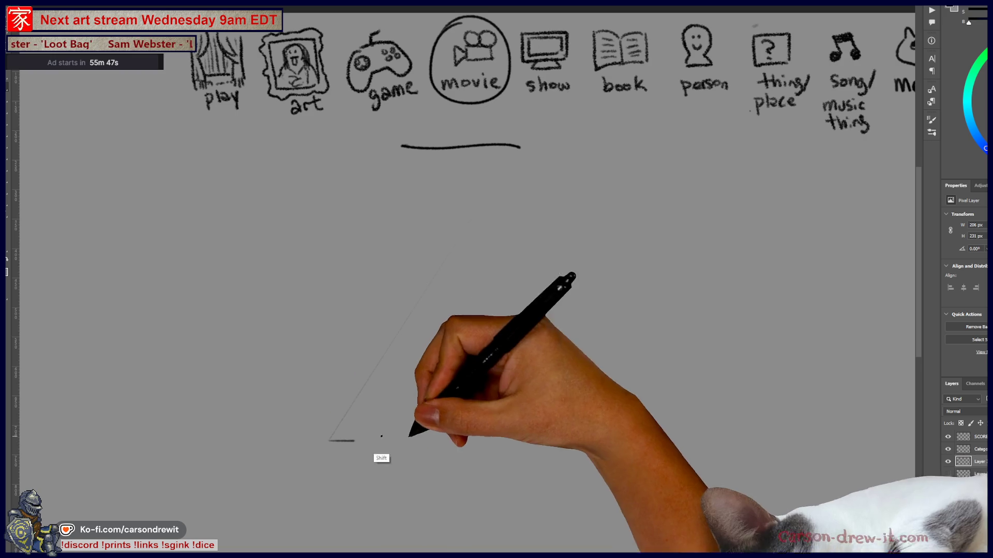
Step: Draw a long straight ground line across the lower canvas and begin a figure below it
{"action": "left_click_drag", "start_coordinate": [301, 440], "coordinate": [534, 441]}
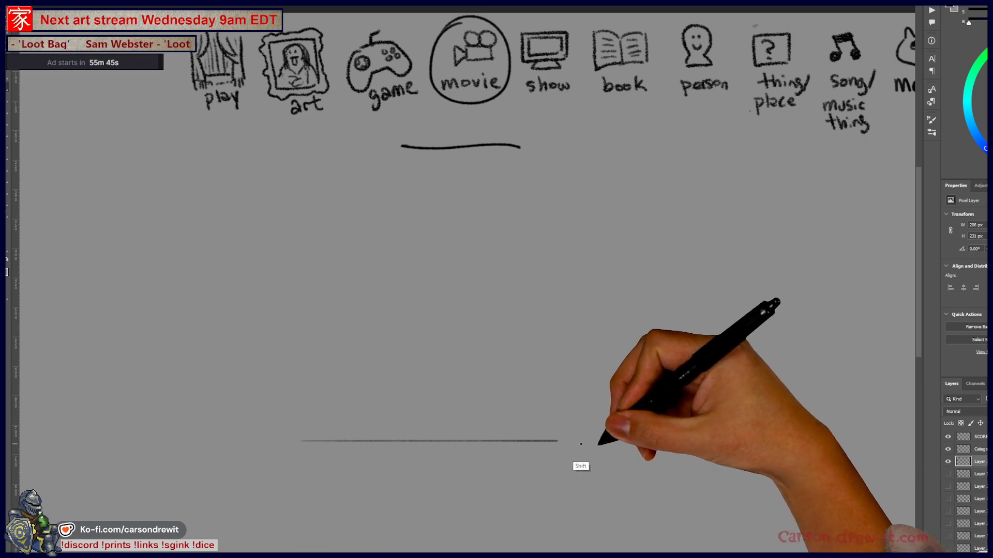
{"action": "left_click", "coordinate": [607, 440], "text": "shift"}
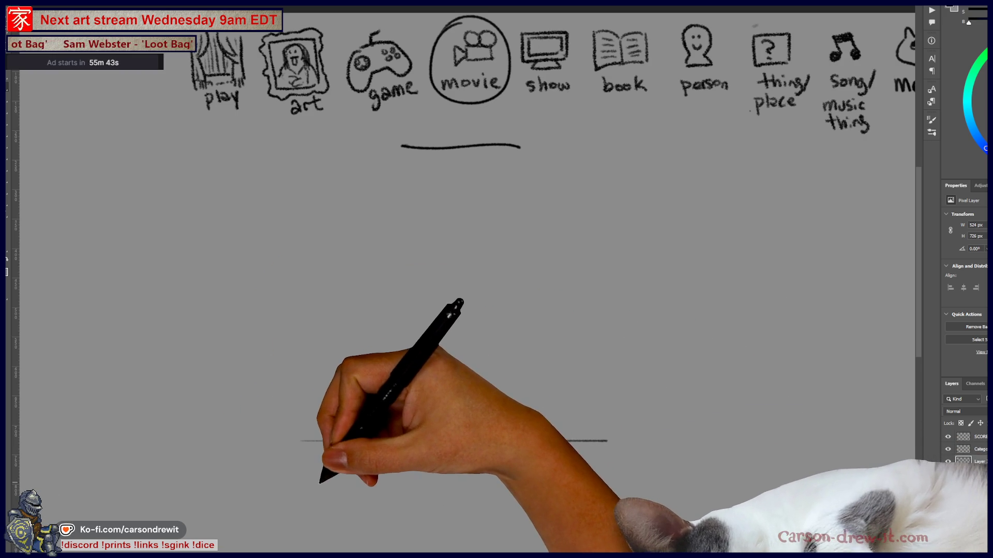
{"action": "mouse_move", "coordinate": [317, 481]}
{"action": "left_mouse_down"}
{"action": "mouse_move", "coordinate": [311, 498]}
{"action": "mouse_move", "coordinate": [325, 493]}
{"action": "mouse_move", "coordinate": [339, 458]}
{"action": "mouse_move", "coordinate": [288, 469]}
{"action": "mouse_move", "coordinate": [365, 469]}
{"action": "left_mouse_up"}
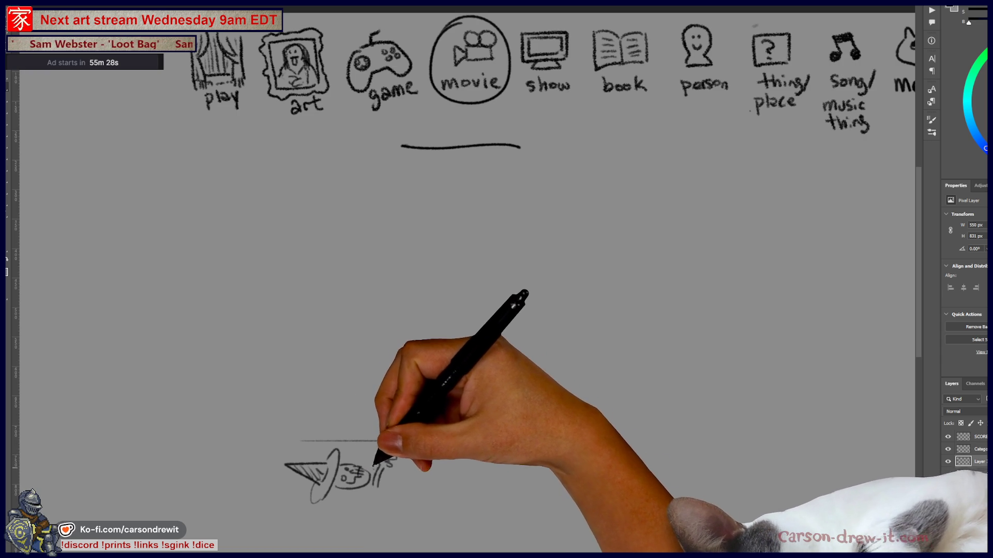
Step: Sketch a wizard-hatted figure lying below the ground line
{"action": "left_click_drag", "start_coordinate": [395, 473], "coordinate": [427, 472]}
{"action": "left_click_drag", "start_coordinate": [359, 495], "coordinate": [494, 480]}
{"action": "left_click", "coordinate": [448, 471]}
{"action": "mouse_move", "coordinate": [427, 472]}
{"action": "left_mouse_down"}
{"action": "mouse_move", "coordinate": [499, 472]}
{"action": "mouse_move", "coordinate": [414, 486]}
{"action": "mouse_move", "coordinate": [494, 481]}
{"action": "mouse_move", "coordinate": [525, 463]}
{"action": "mouse_move", "coordinate": [519, 473]}
{"action": "left_mouse_up"}
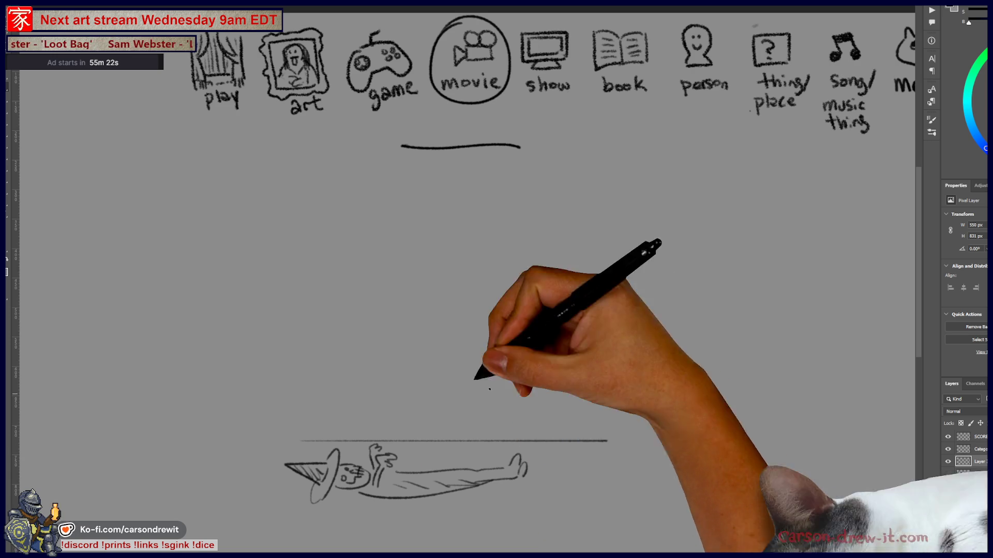
Step: Draw a dancing stick figure with face and motion lines, then hide its layer
{"action": "mouse_move", "coordinate": [430, 299]}
{"action": "left_mouse_down"}
{"action": "mouse_move", "coordinate": [434, 268]}
{"action": "mouse_move", "coordinate": [432, 293]}
{"action": "mouse_move", "coordinate": [455, 256]}
{"action": "mouse_move", "coordinate": [467, 280]}
{"action": "mouse_move", "coordinate": [499, 284]}
{"action": "left_mouse_up"}
{"action": "left_click", "coordinate": [435, 279]}
{"action": "mouse_move", "coordinate": [453, 316]}
{"action": "left_mouse_down"}
{"action": "mouse_move", "coordinate": [504, 287]}
{"action": "mouse_move", "coordinate": [481, 266]}
{"action": "mouse_move", "coordinate": [488, 215]}
{"action": "mouse_move", "coordinate": [462, 226]}
{"action": "mouse_move", "coordinate": [460, 265]}
{"action": "left_mouse_up"}
{"action": "left_click_drag", "start_coordinate": [439, 310], "coordinate": [454, 345]}
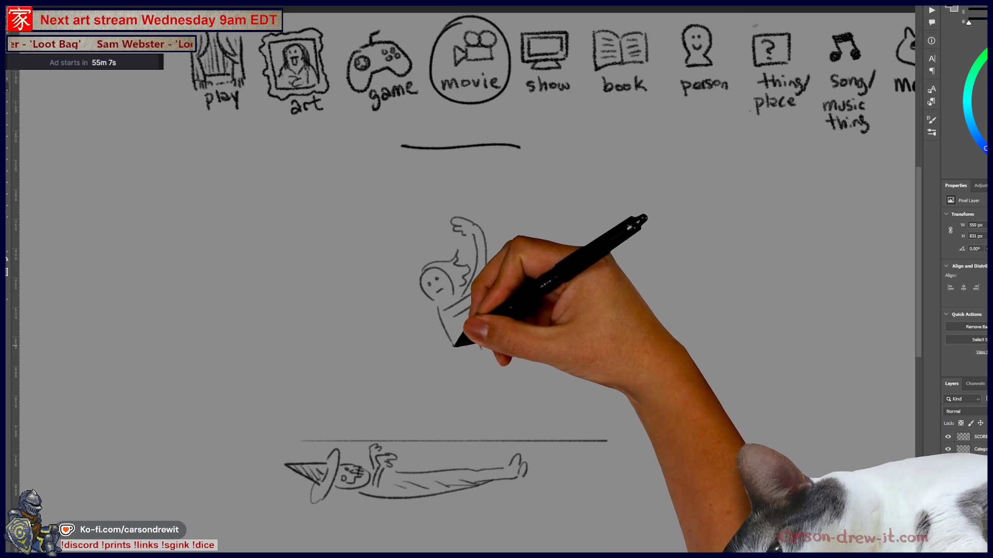
{"action": "mouse_move", "coordinate": [348, 369]}
{"action": "left_mouse_down"}
{"action": "mouse_move", "coordinate": [450, 350]}
{"action": "mouse_move", "coordinate": [464, 402]}
{"action": "mouse_move", "coordinate": [454, 435]}
{"action": "mouse_move", "coordinate": [477, 415]}
{"action": "mouse_move", "coordinate": [480, 349]}
{"action": "left_mouse_up"}
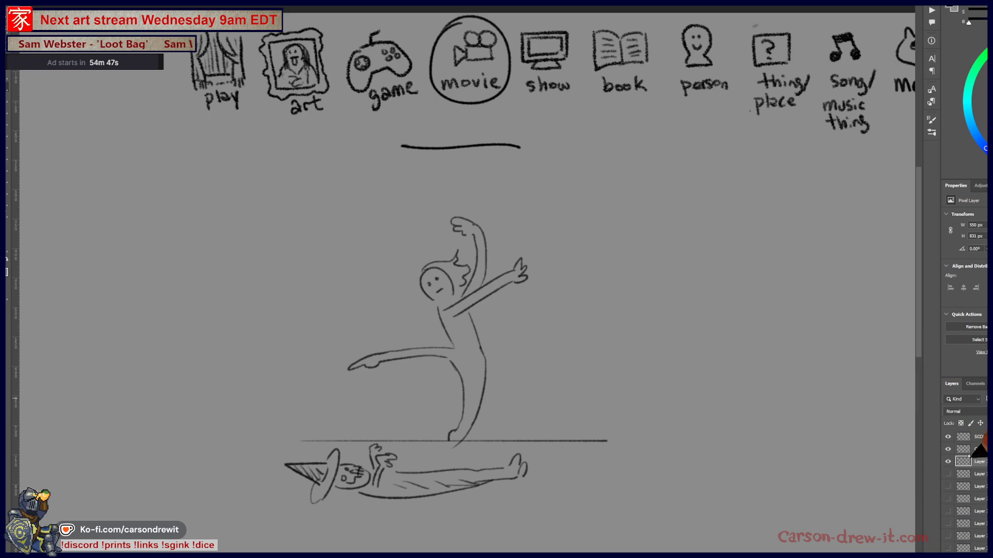
{"action": "left_click", "coordinate": [949, 463]}
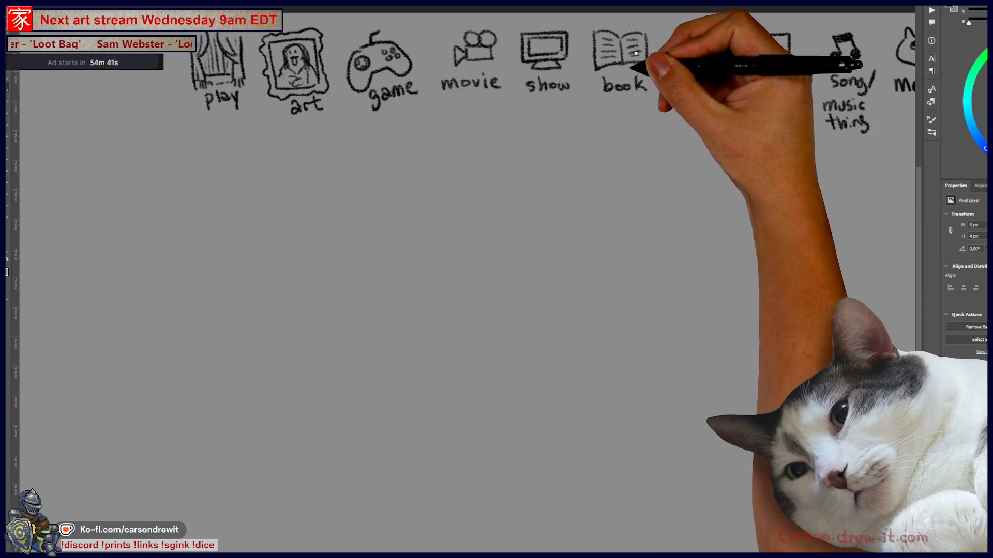
Step: Circle the movie icon again, draw two blank underlines, and add a ground line at lower right
{"action": "left_click_drag", "start_coordinate": [665, 31], "coordinate": [560, 141]}
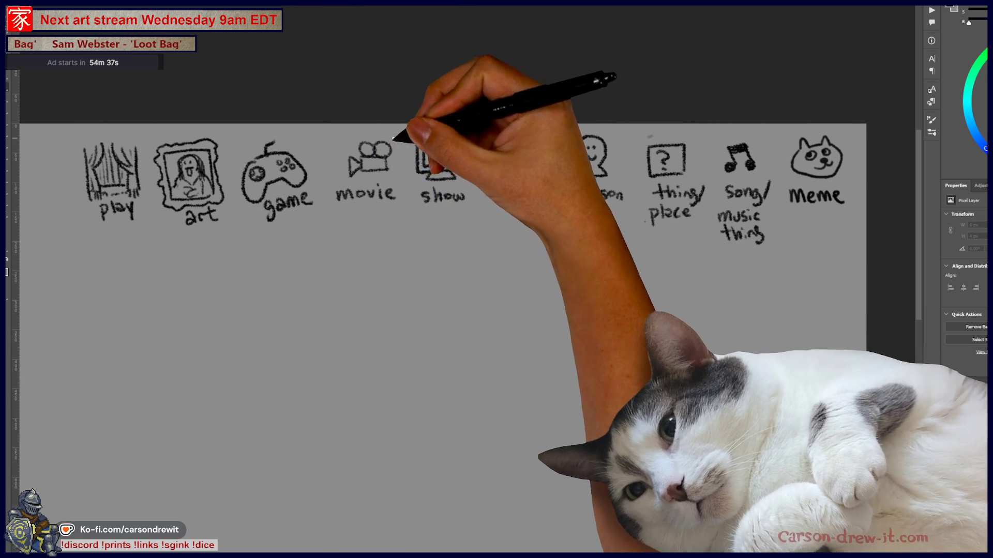
{"action": "mouse_move", "coordinate": [365, 143]}
{"action": "left_mouse_down"}
{"action": "mouse_move", "coordinate": [331, 148]}
{"action": "mouse_move", "coordinate": [420, 78]}
{"action": "left_mouse_up"}
{"action": "left_click_drag", "start_coordinate": [364, 201], "coordinate": [593, 202]}
{"action": "mouse_move", "coordinate": [601, 320]}
{"action": "left_mouse_down"}
{"action": "mouse_move", "coordinate": [624, 246]}
{"action": "mouse_move", "coordinate": [561, 219]}
{"action": "left_mouse_up"}
{"action": "left_click_drag", "start_coordinate": [589, 254], "coordinate": [572, 268]}
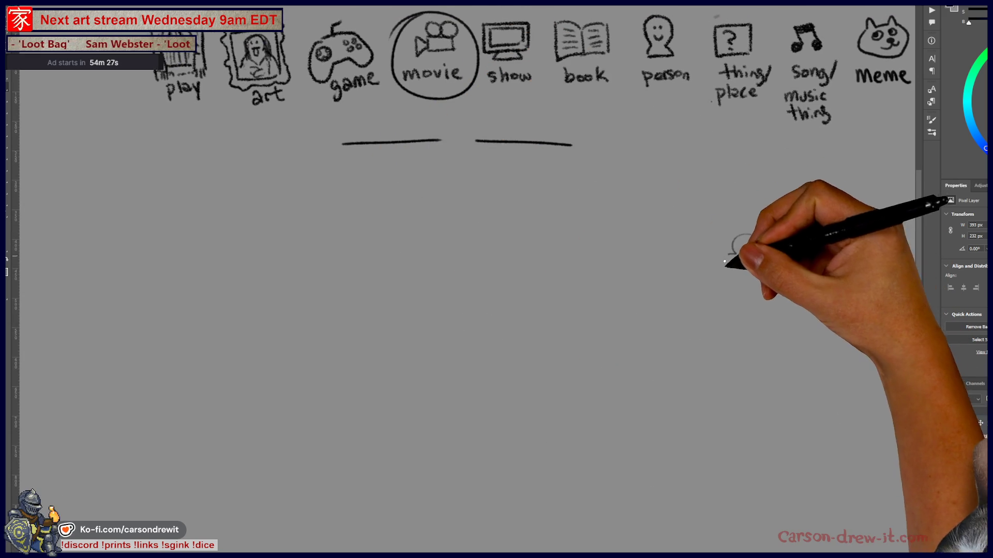
{"action": "left_click_drag", "start_coordinate": [576, 369], "coordinate": [816, 362]}
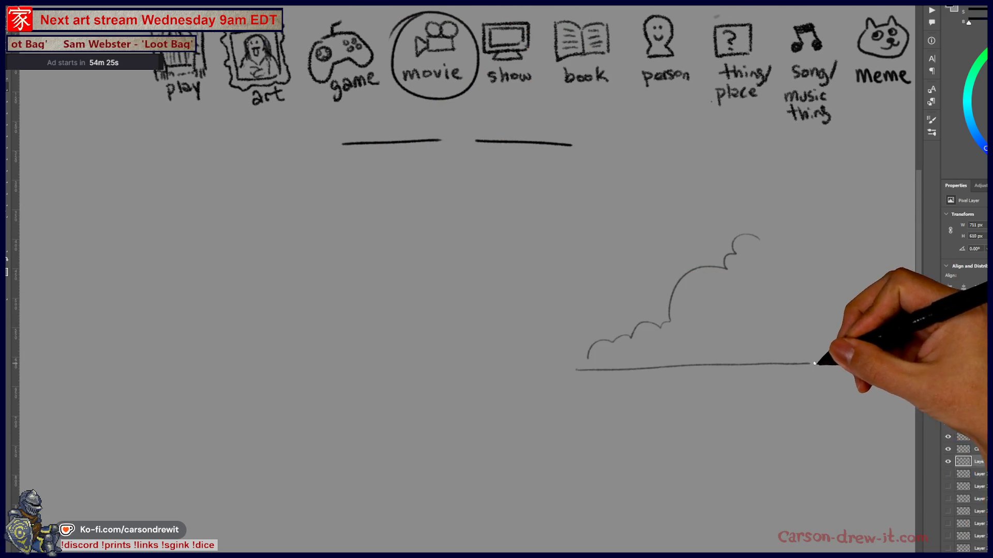
Step: Outline clouds with a base line on both sides of the bearded face, plus a head arc
{"action": "mouse_move", "coordinate": [317, 259]}
{"action": "left_mouse_down"}
{"action": "mouse_move", "coordinate": [414, 261]}
{"action": "mouse_move", "coordinate": [536, 344]}
{"action": "left_mouse_up"}
{"action": "left_click_drag", "start_coordinate": [321, 343], "coordinate": [520, 344]}
{"action": "left_click_drag", "start_coordinate": [631, 336], "coordinate": [588, 358]}
{"action": "left_click_drag", "start_coordinate": [536, 230], "coordinate": [572, 176]}
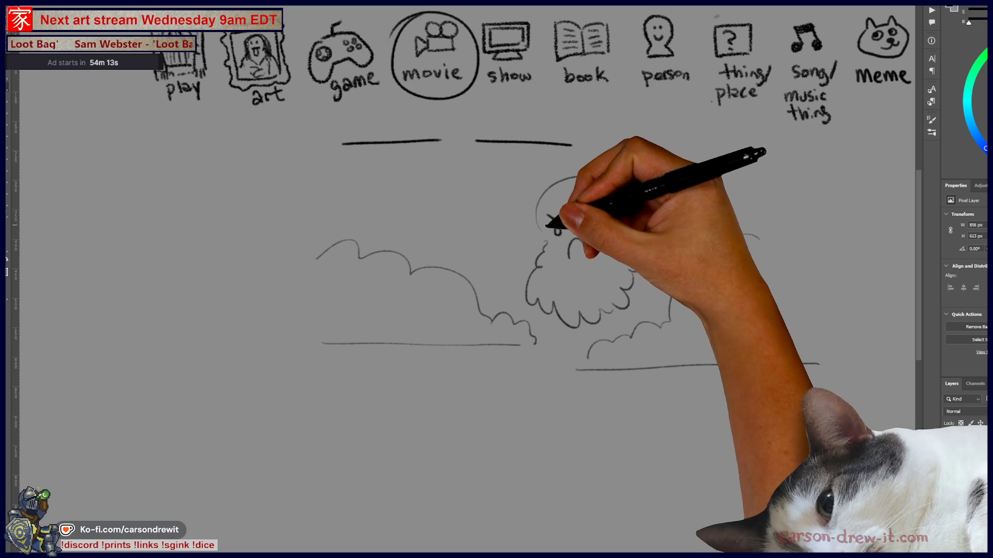
{"action": "mouse_move", "coordinate": [610, 212]}
{"action": "left_mouse_down"}
{"action": "mouse_move", "coordinate": [625, 195]}
{"action": "mouse_move", "coordinate": [678, 211]}
{"action": "mouse_move", "coordinate": [706, 247]}
{"action": "left_mouse_up"}
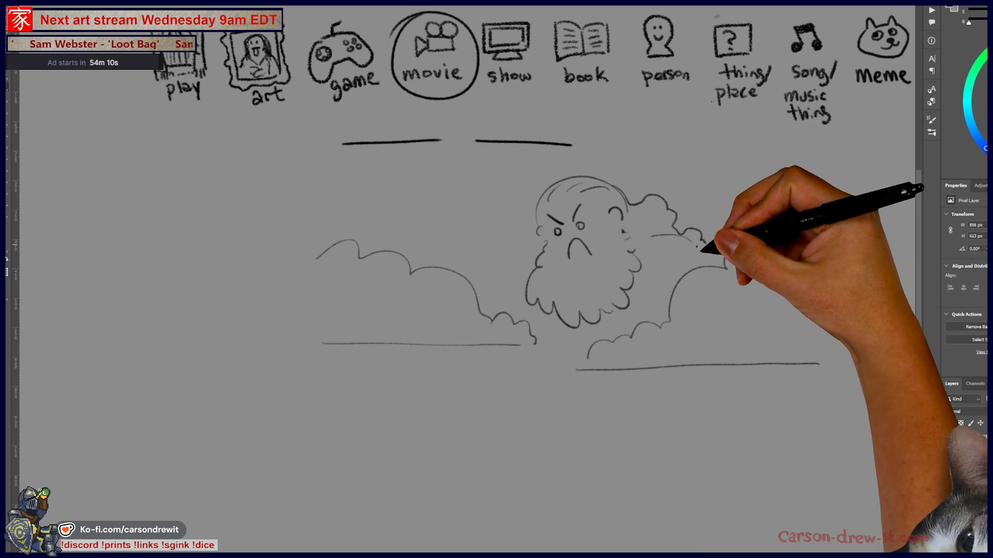
{"action": "mouse_move", "coordinate": [538, 249]}
{"action": "left_mouse_down"}
{"action": "mouse_move", "coordinate": [506, 270]}
{"action": "mouse_move", "coordinate": [499, 304]}
{"action": "mouse_move", "coordinate": [516, 304]}
{"action": "mouse_move", "coordinate": [505, 317]}
{"action": "mouse_move", "coordinate": [576, 340]}
{"action": "mouse_move", "coordinate": [636, 322]}
{"action": "left_mouse_up"}
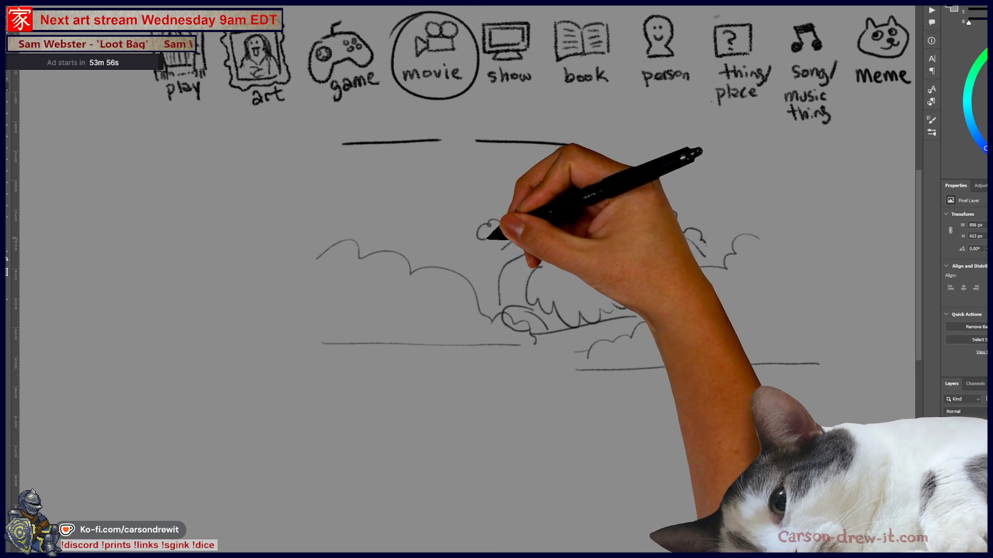
{"action": "mouse_move", "coordinate": [676, 217]}
{"action": "left_mouse_down"}
{"action": "mouse_move", "coordinate": [688, 204]}
{"action": "mouse_move", "coordinate": [705, 231]}
{"action": "left_mouse_up"}
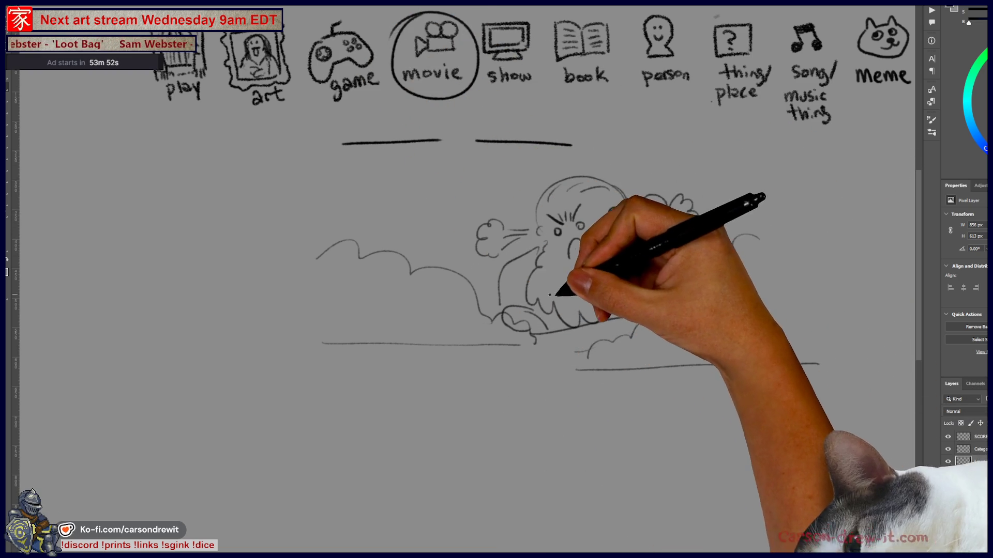
Step: Add an arc right of the bearded face, a short post, and a ledge line below
{"action": "left_click_drag", "start_coordinate": [672, 292], "coordinate": [658, 302]}
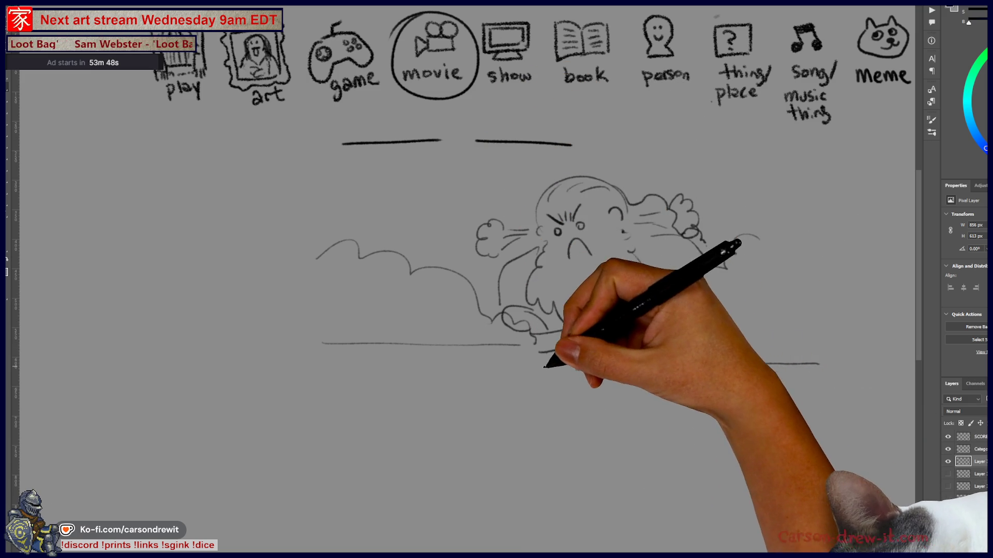
{"action": "left_click_drag", "start_coordinate": [570, 358], "coordinate": [579, 386]}
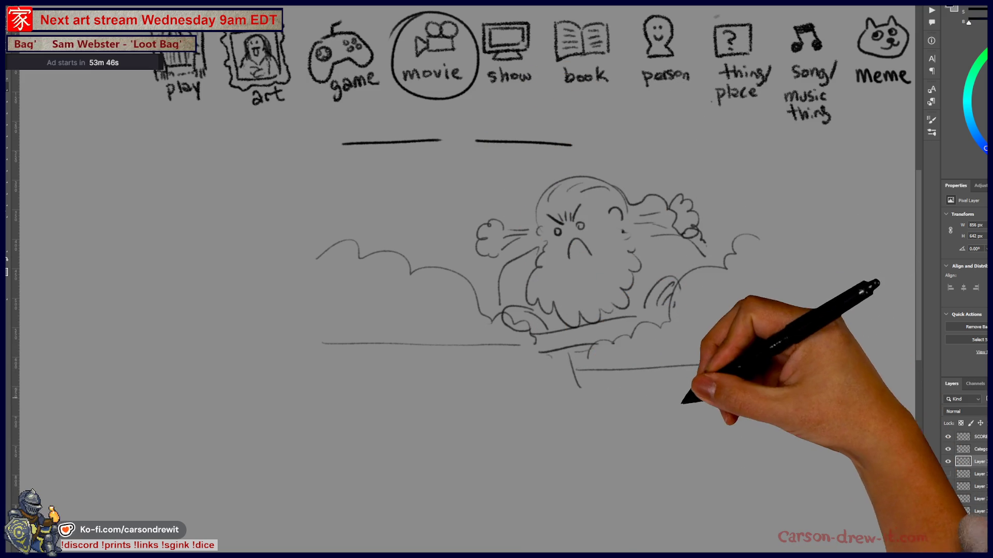
{"action": "mouse_move", "coordinate": [606, 446]}
{"action": "left_mouse_down"}
{"action": "mouse_move", "coordinate": [627, 421]}
{"action": "mouse_move", "coordinate": [598, 470]}
{"action": "mouse_move", "coordinate": [454, 474]}
{"action": "left_mouse_up"}
Step: Draw a long horizontal ground line beneath the cloud figure
{"action": "left_click_drag", "start_coordinate": [354, 487], "coordinate": [610, 485]}
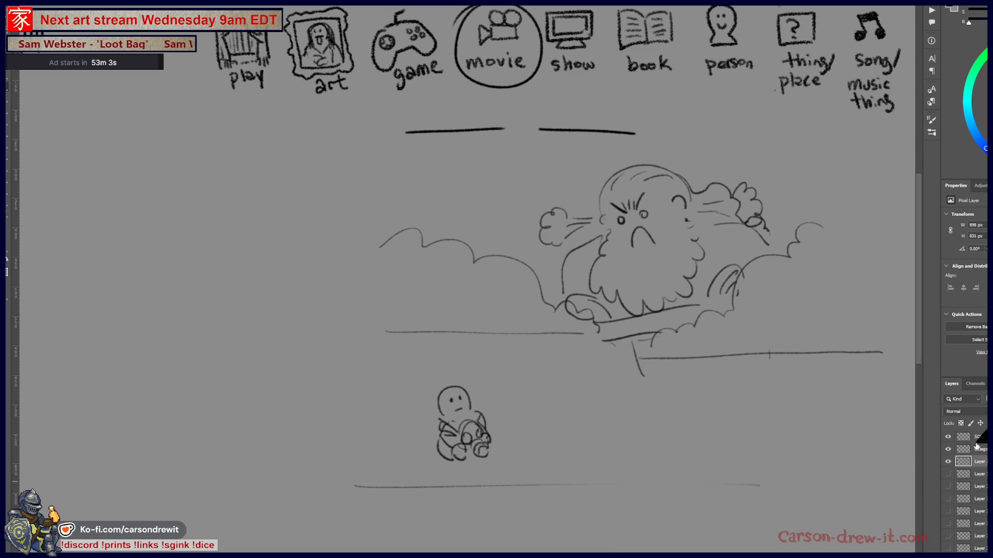
Step: Hide the sketch, show the SCORES tally list, and add a tally mark to a viewer's score
{"action": "left_click", "coordinate": [953, 466]}
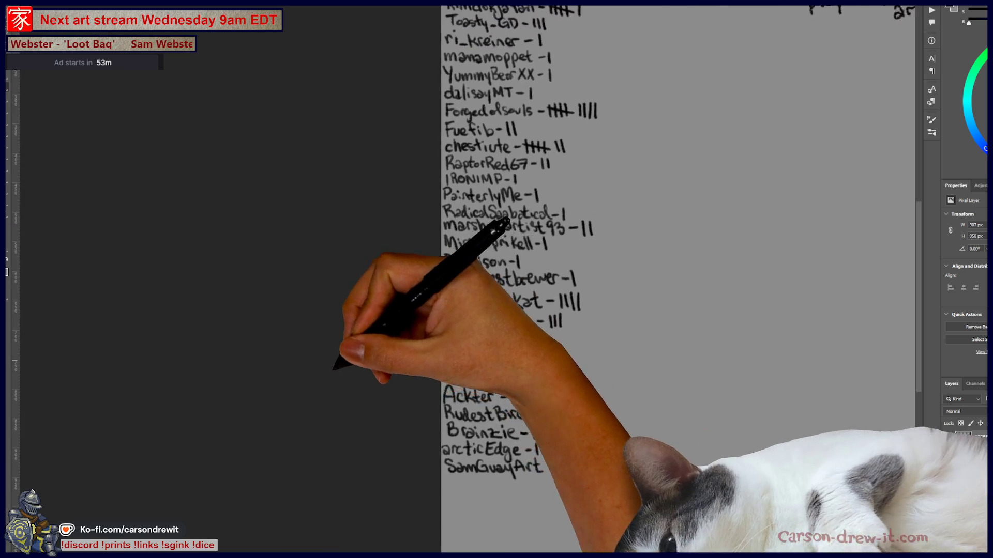
{"action": "left_click_drag", "start_coordinate": [341, 362], "coordinate": [253, 404]}
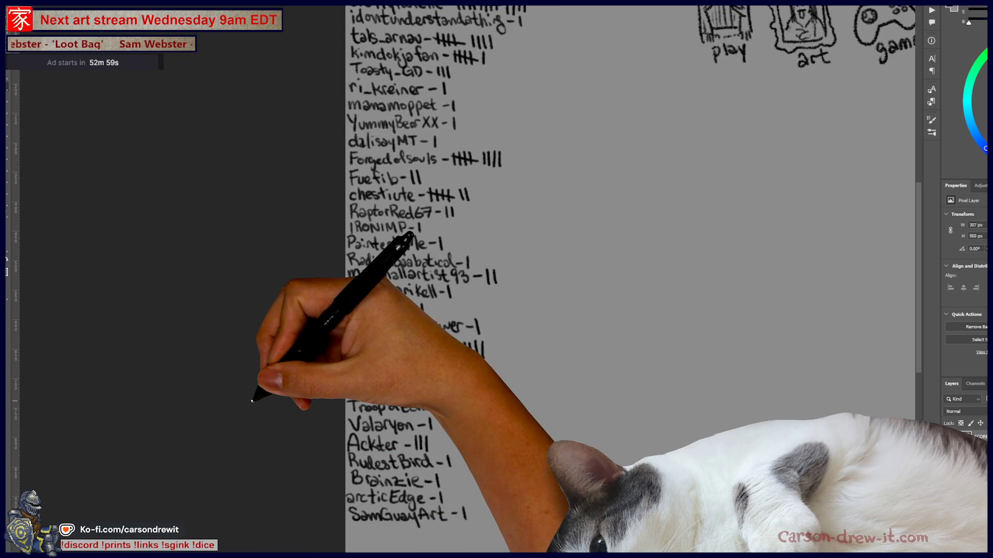
{"action": "mouse_move", "coordinate": [444, 474]}
{"action": "left_mouse_down"}
{"action": "mouse_move", "coordinate": [443, 489]}
{"action": "mouse_move", "coordinate": [478, 521]}
{"action": "left_mouse_up"}
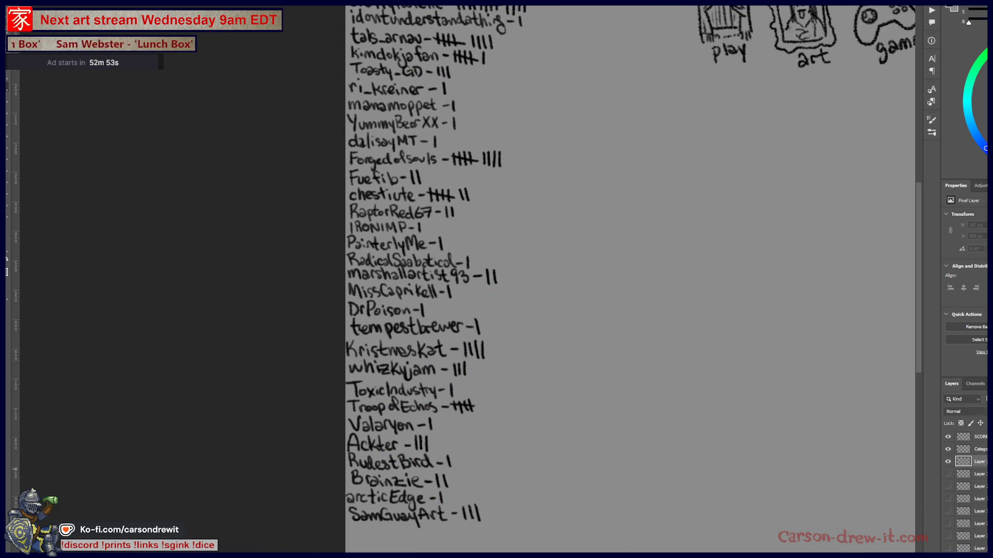
{"action": "scroll", "coordinate": [464, 302], "scroll_direction": "down", "scroll_amount": 3}
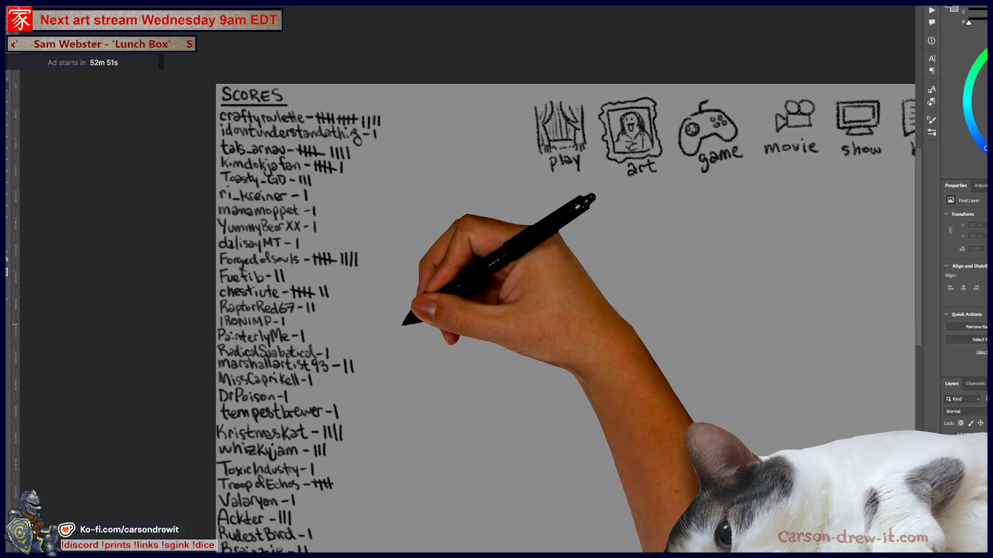
{"action": "scroll", "coordinate": [465, 301], "scroll_direction": "down", "scroll_amount": 3}
{"action": "scroll", "coordinate": [523, 266], "scroll_direction": "left", "scroll_amount": 2}
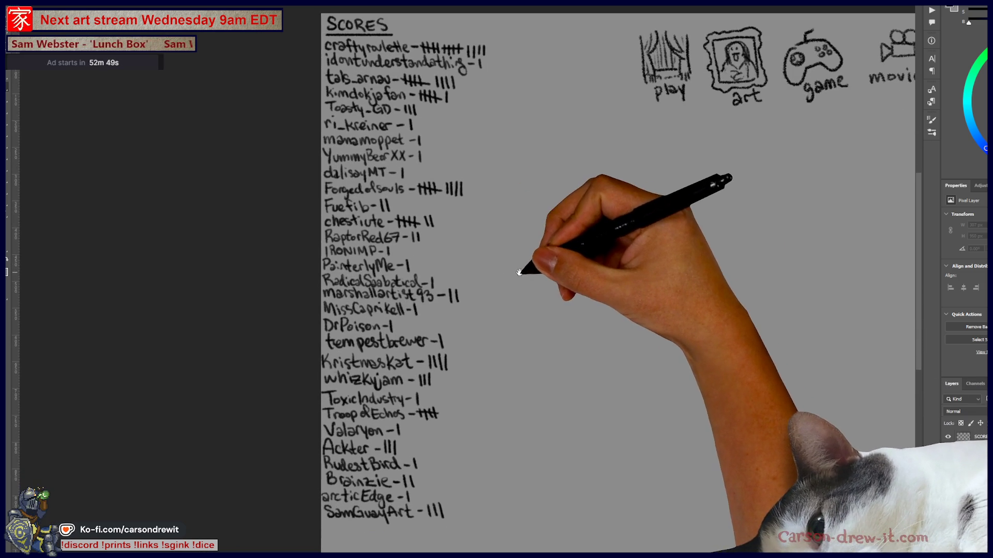
{"action": "scroll", "coordinate": [380, 336], "scroll_direction": "up", "scroll_amount": 1}
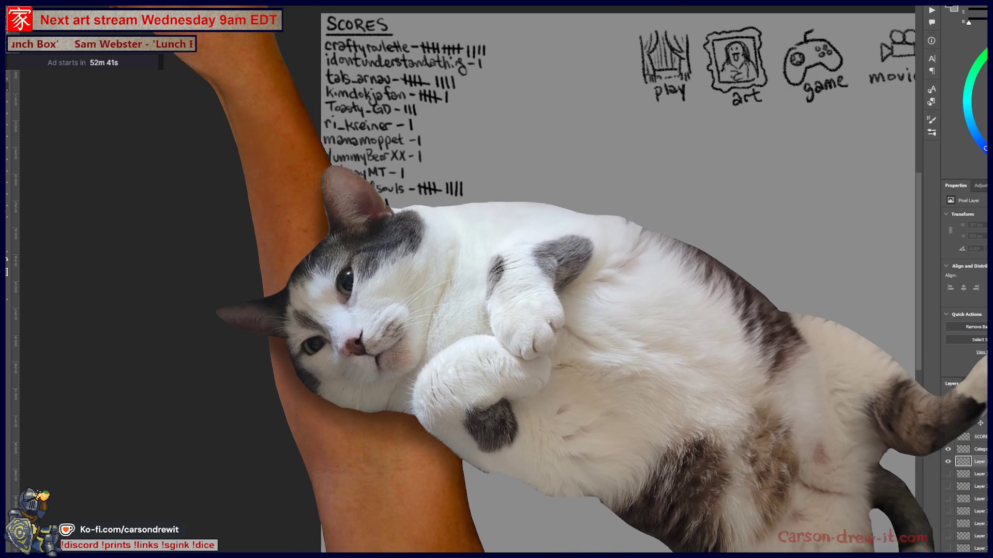
Step: Look through File > Open Recent and close the menu without opening anything
{"action": "key", "text": "alt+f"}
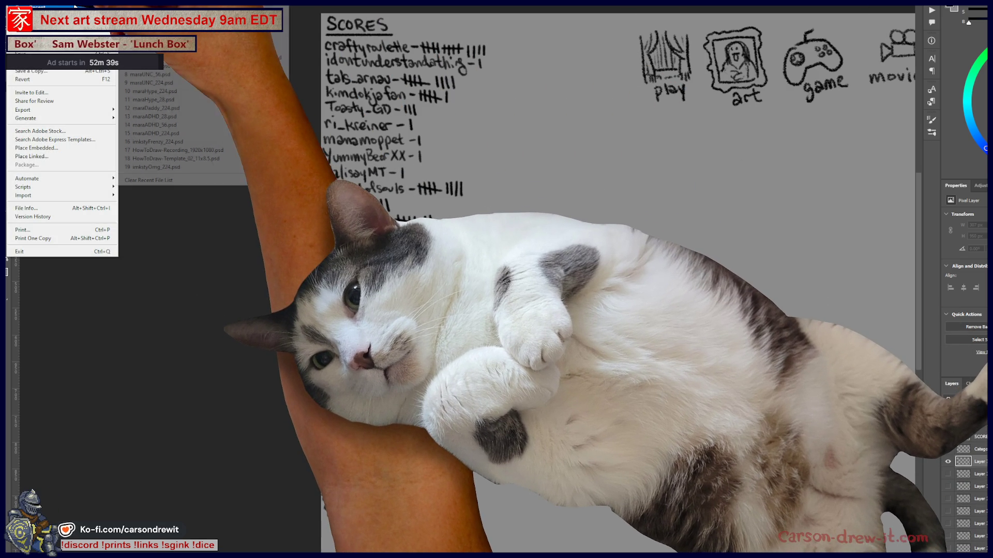
{"action": "mouse_move", "coordinate": [104, 7]}
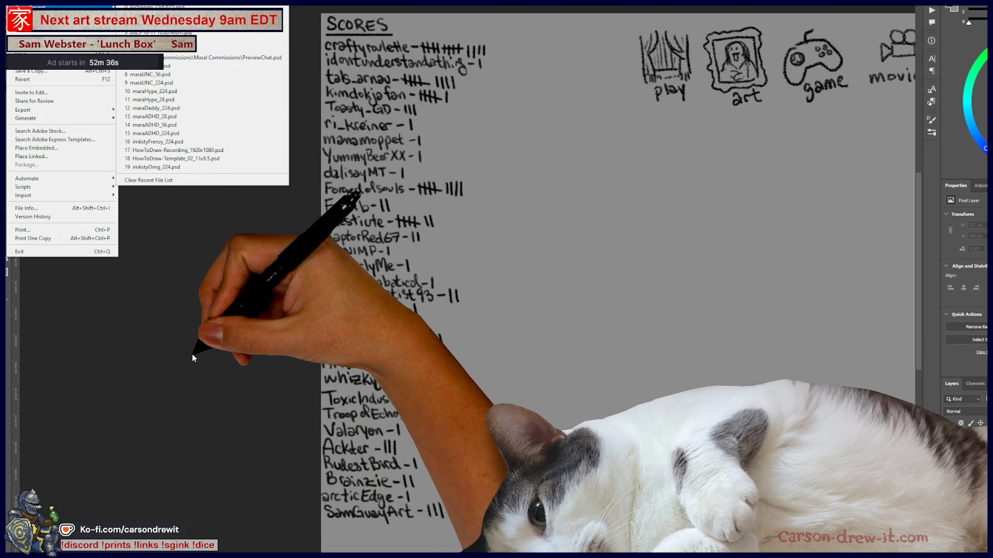
{"action": "left_click", "coordinate": [192, 355]}
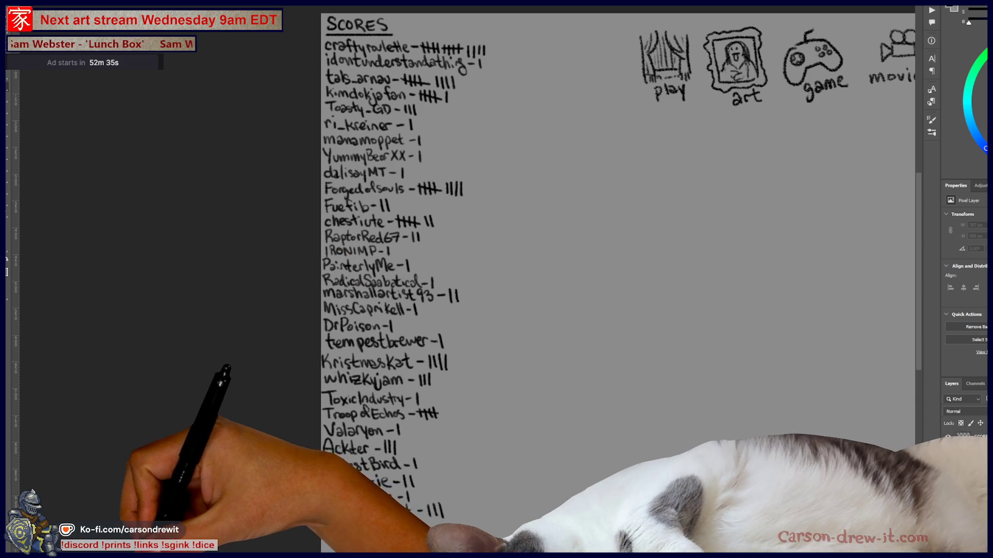
Step: Open Daily-124_Oct1_2025sm.png from the Sketches 2025 folder in File Explorer
{"action": "key", "text": "super+e"}
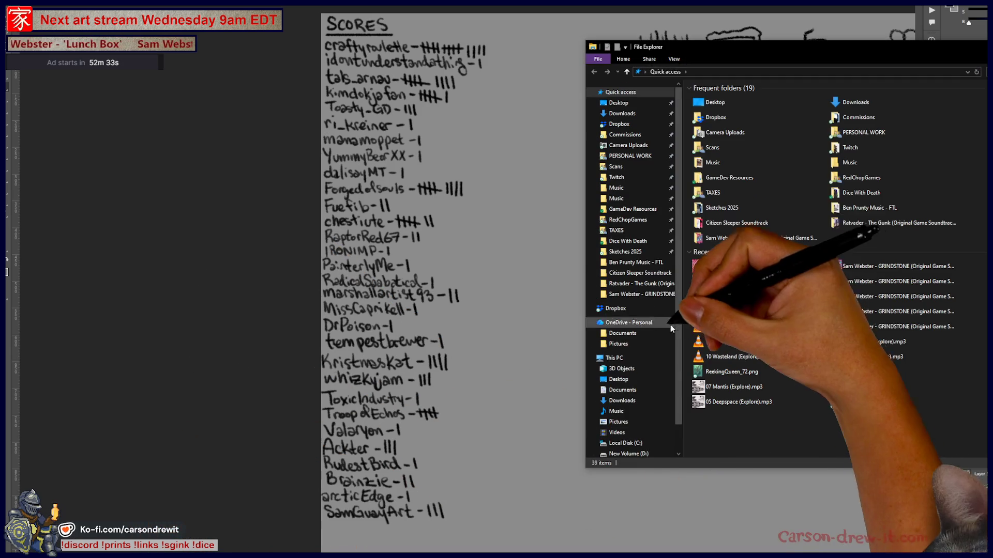
{"action": "left_click", "coordinate": [663, 255]}
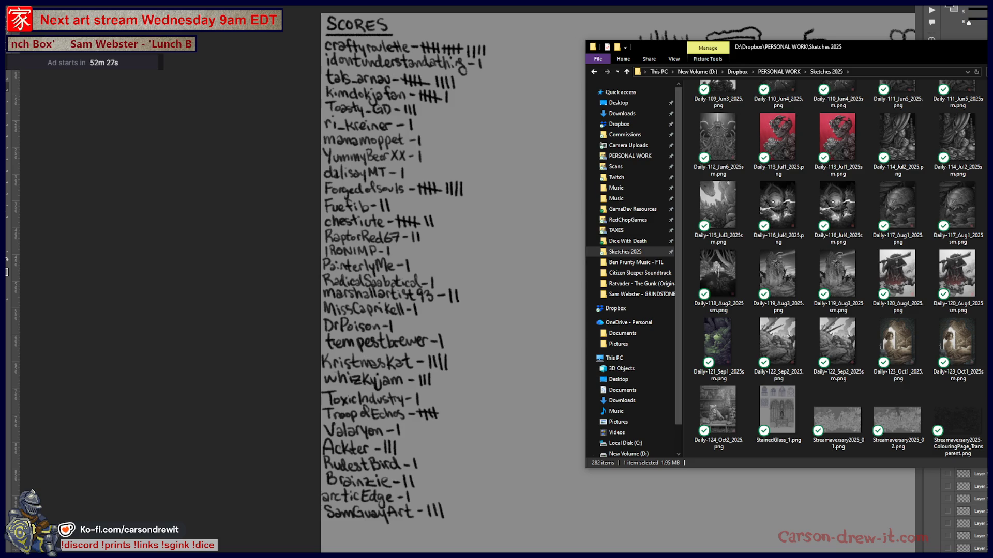
{"action": "key", "text": "Return"}
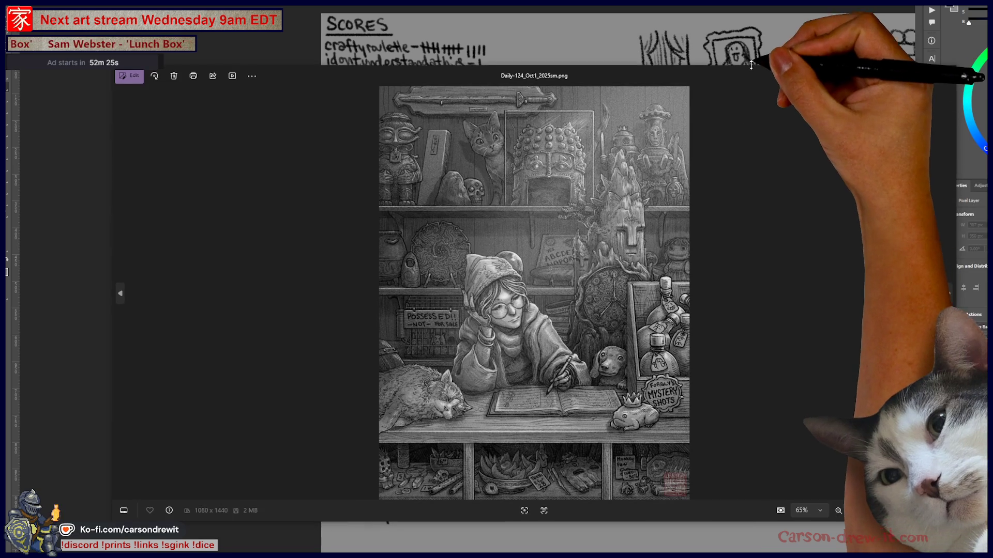
Step: Maximize the photo viewer and zoom out to see the whole shop-shelf illustration
{"action": "double_click", "coordinate": [752, 66]}
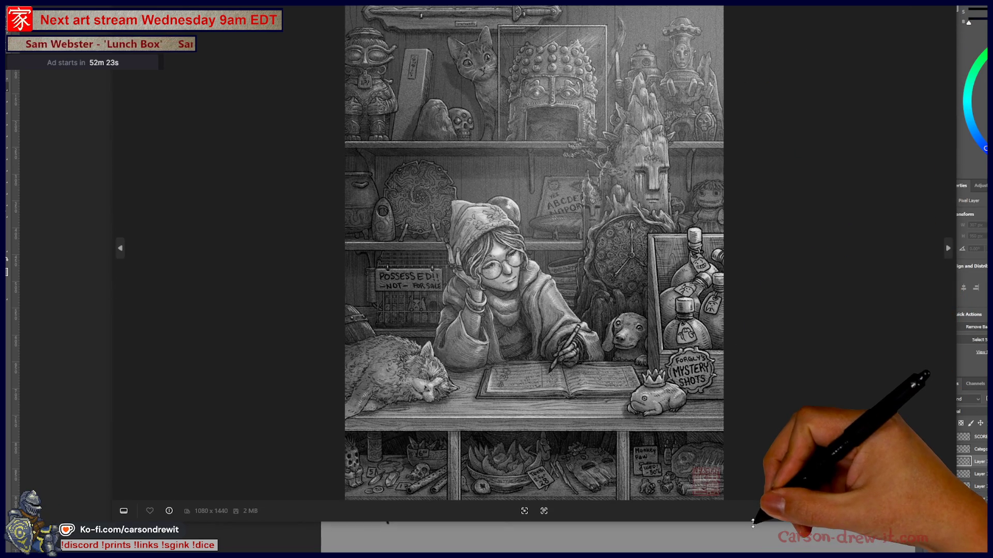
{"action": "scroll", "coordinate": [568, 412], "scroll_direction": "up", "scroll_amount": 2}
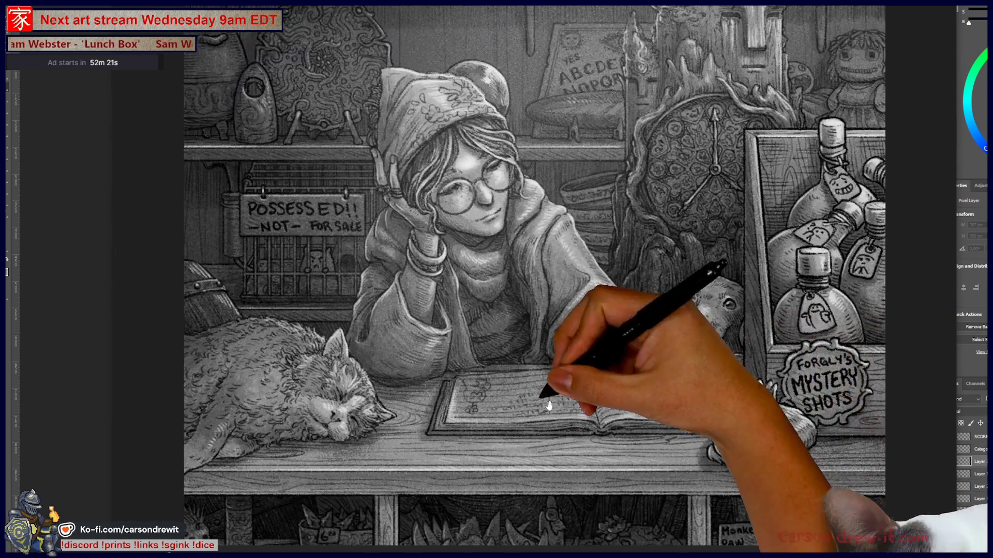
{"action": "scroll", "coordinate": [641, 391], "scroll_direction": "up", "scroll_amount": 4}
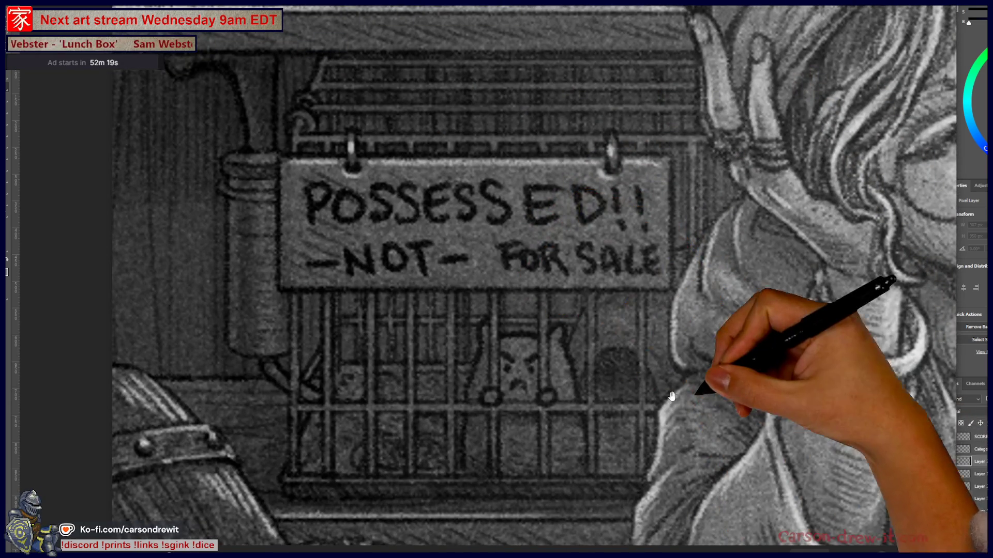
{"action": "scroll", "coordinate": [749, 377], "scroll_direction": "down", "scroll_amount": 3}
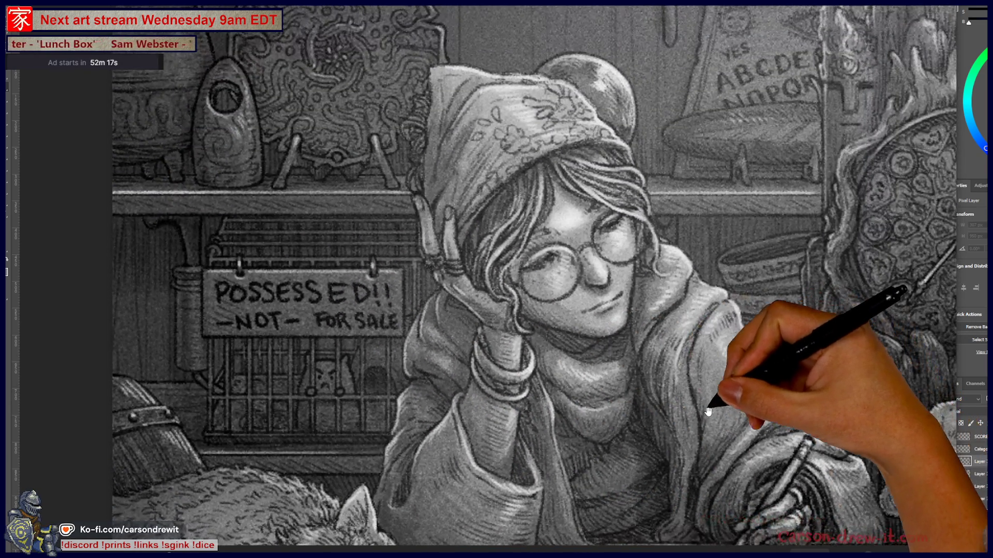
{"action": "left_click_drag", "start_coordinate": [709, 410], "coordinate": [377, 343]}
{"action": "scroll", "coordinate": [671, 389], "scroll_direction": "up", "scroll_amount": 2}
{"action": "key", "text": "ctrl+0"}
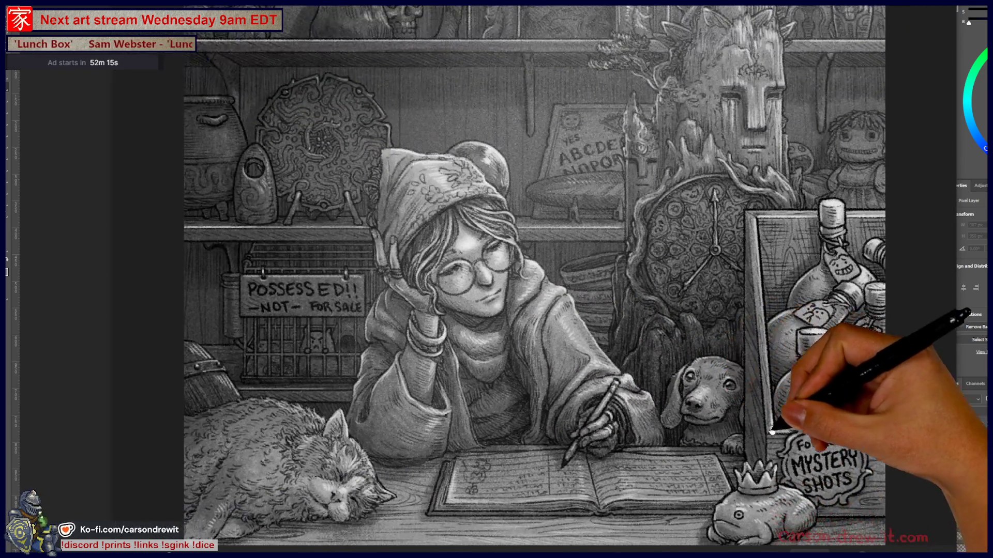
{"action": "scroll", "coordinate": [731, 443], "scroll_direction": "up", "scroll_amount": 5}
{"action": "scroll", "coordinate": [752, 316], "scroll_direction": "up", "scroll_amount": 2}
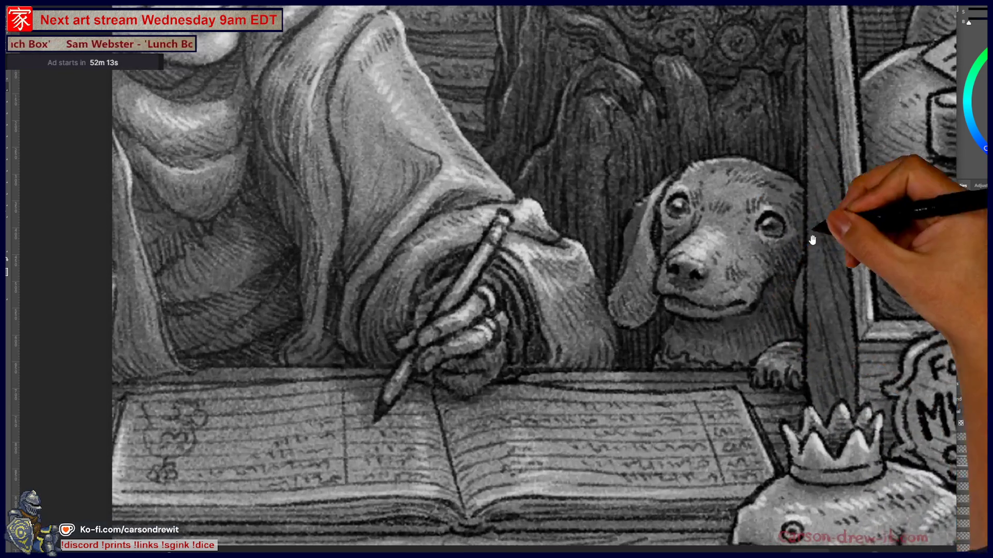
{"action": "scroll", "coordinate": [754, 377], "scroll_direction": "down", "scroll_amount": 4}
{"action": "scroll", "coordinate": [706, 383], "scroll_direction": "up", "scroll_amount": 5}
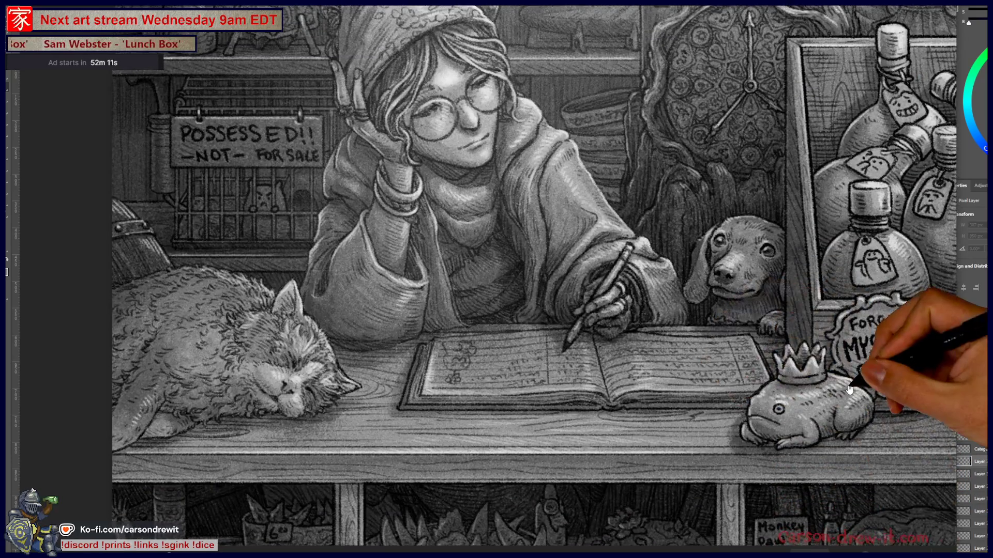
{"action": "scroll", "coordinate": [585, 398], "scroll_direction": "down", "scroll_amount": 2}
{"action": "scroll", "coordinate": [664, 398], "scroll_direction": "up", "scroll_amount": 2}
{"action": "scroll", "coordinate": [673, 310], "scroll_direction": "down", "scroll_amount": 2}
{"action": "scroll", "coordinate": [758, 307], "scroll_direction": "up", "scroll_amount": 6}
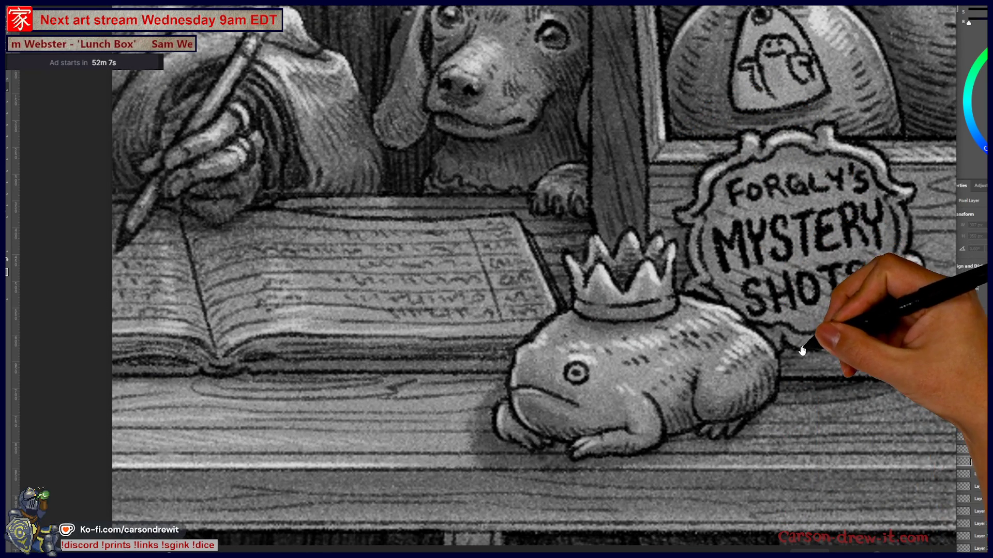
{"action": "scroll", "coordinate": [716, 387], "scroll_direction": "down", "scroll_amount": 3}
{"action": "scroll", "coordinate": [909, 355], "scroll_direction": "down", "scroll_amount": 2}
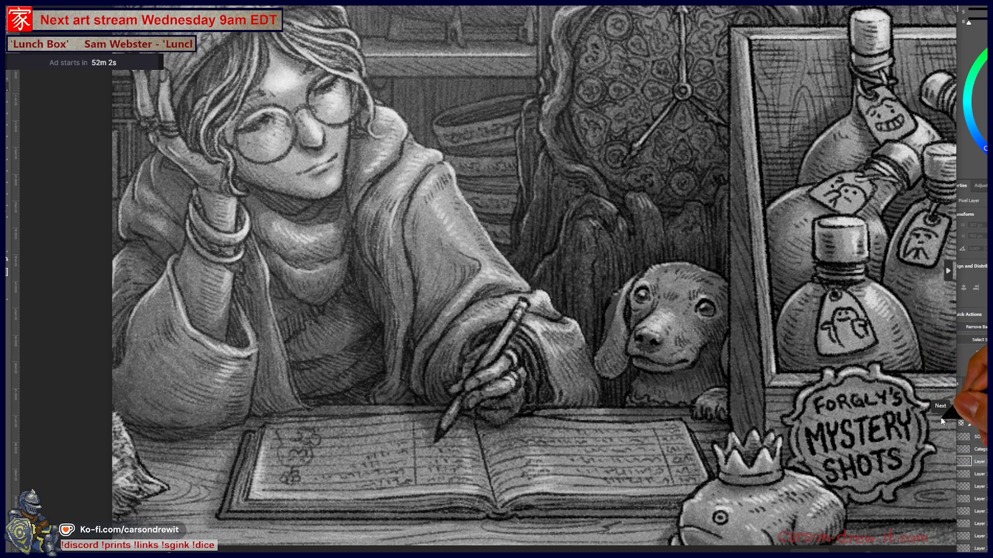
{"action": "scroll", "coordinate": [903, 300], "scroll_direction": "up", "scroll_amount": 4}
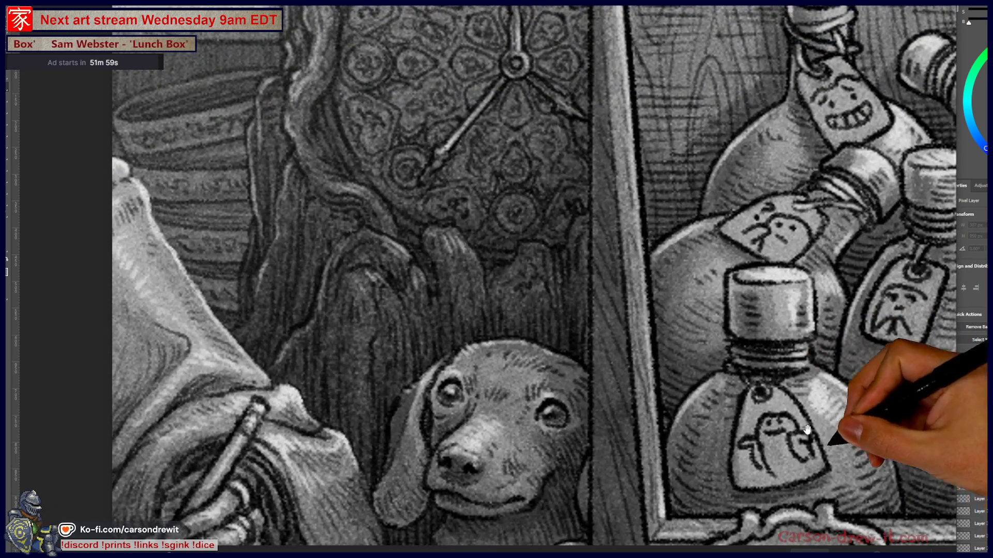
{"action": "scroll", "coordinate": [876, 490], "scroll_direction": "up", "scroll_amount": 2}
{"action": "scroll", "coordinate": [895, 470], "scroll_direction": "down", "scroll_amount": 3}
Step: Inspect the girl's face, open book, upper shelves and shelf cat, then switch to SCORES
{"action": "mouse_move", "coordinate": [692, 468]}
{"action": "left_mouse_down"}
{"action": "mouse_move", "coordinate": [780, 325]}
{"action": "mouse_move", "coordinate": [603, 383]}
{"action": "mouse_move", "coordinate": [680, 388]}
{"action": "mouse_move", "coordinate": [527, 448]}
{"action": "mouse_move", "coordinate": [519, 341]}
{"action": "left_mouse_up"}
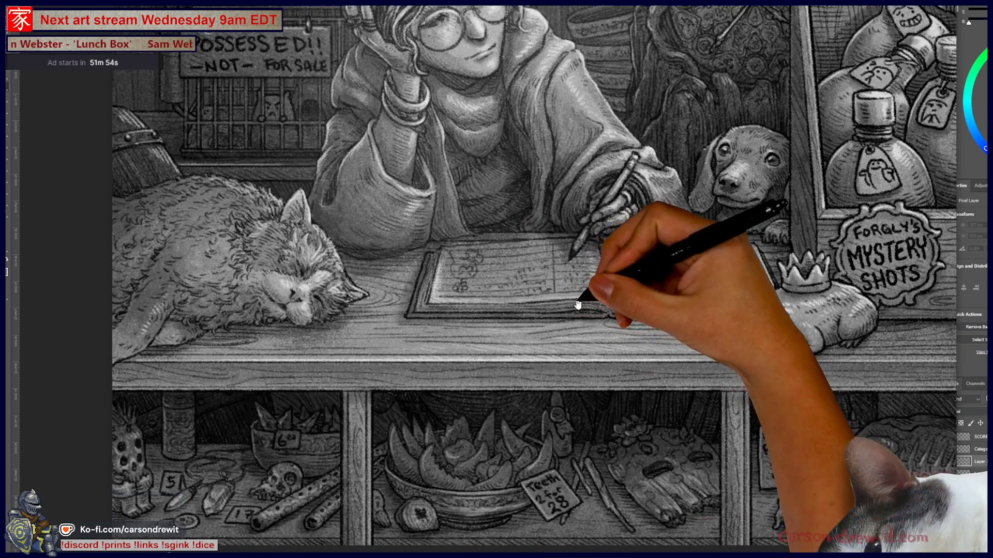
{"action": "scroll", "coordinate": [335, 302], "scroll_direction": "up", "scroll_amount": 2}
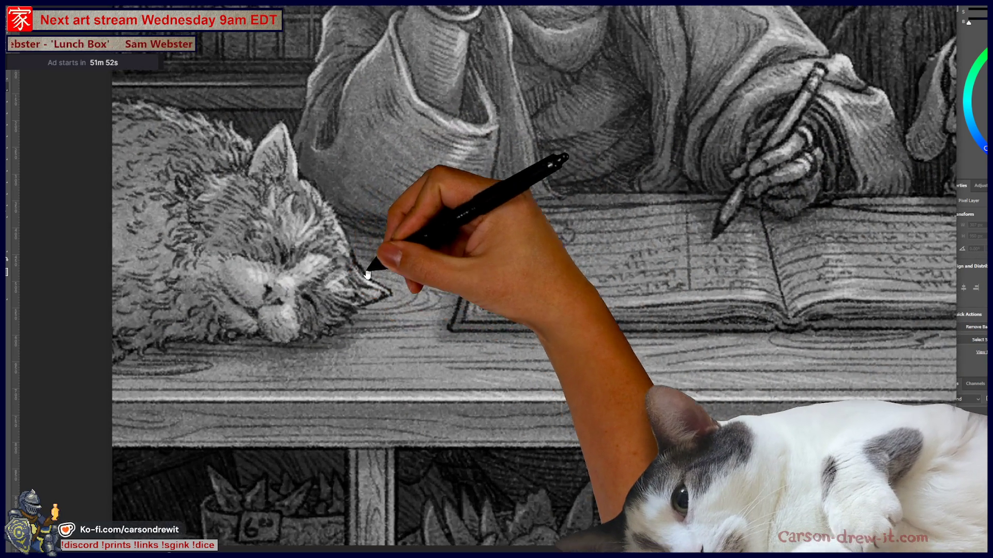
{"action": "scroll", "coordinate": [443, 317], "scroll_direction": "up", "scroll_amount": 3}
{"action": "scroll", "coordinate": [507, 357], "scroll_direction": "down", "scroll_amount": 2}
{"action": "mouse_move", "coordinate": [669, 399]}
{"action": "left_mouse_down"}
{"action": "mouse_move", "coordinate": [650, 398]}
{"action": "mouse_move", "coordinate": [650, 284]}
{"action": "mouse_move", "coordinate": [668, 263]}
{"action": "mouse_move", "coordinate": [657, 423]}
{"action": "left_mouse_up"}
{"action": "scroll", "coordinate": [492, 215], "scroll_direction": "up", "scroll_amount": 4}
{"action": "left_click_drag", "start_coordinate": [483, 215], "coordinate": [498, 306]}
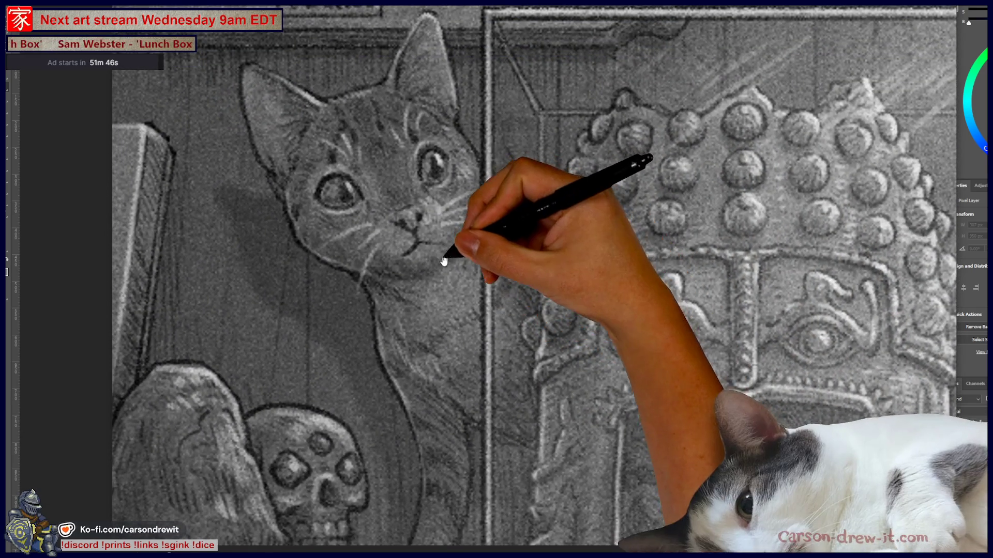
{"action": "scroll", "coordinate": [443, 222], "scroll_direction": "down", "scroll_amount": 2}
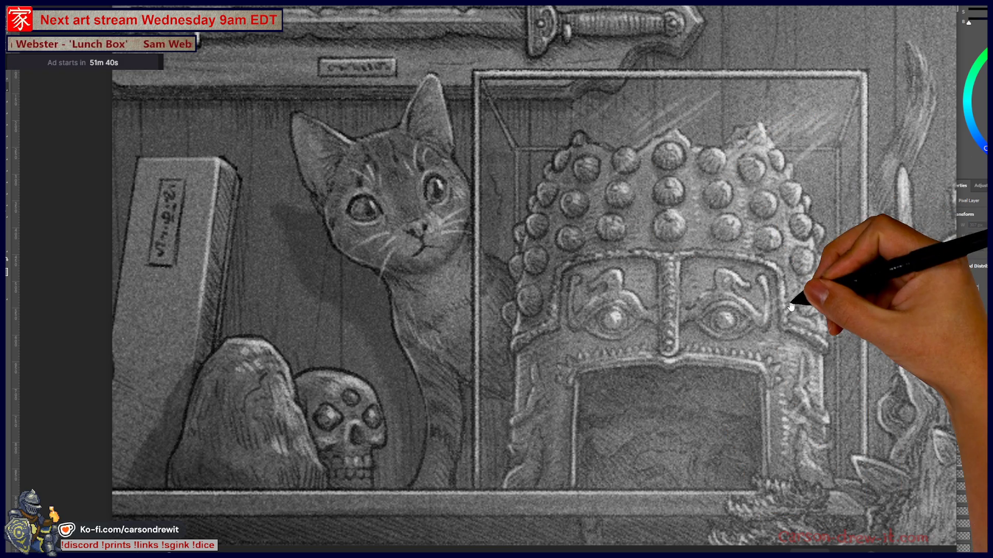
{"action": "scroll", "coordinate": [785, 372], "scroll_direction": "down", "scroll_amount": 3}
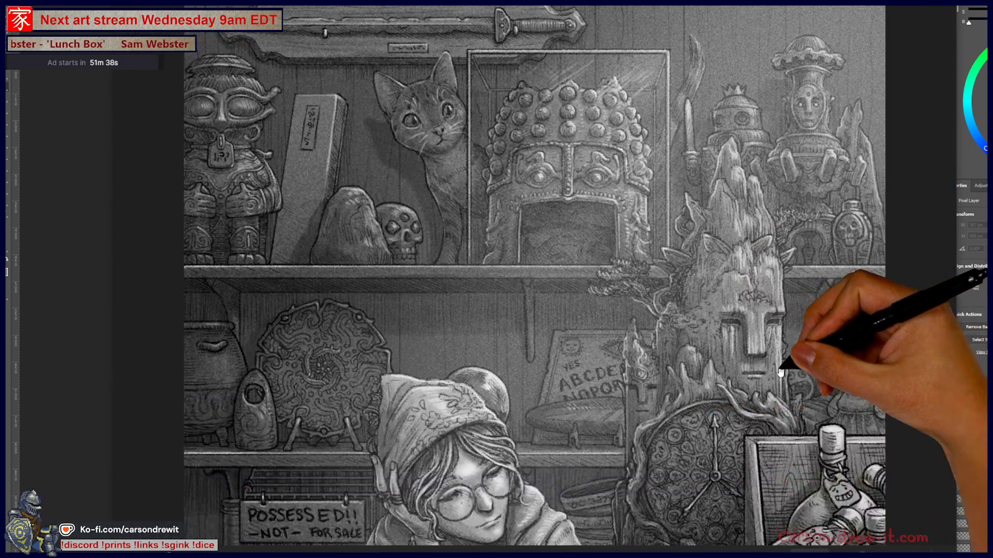
{"action": "scroll", "coordinate": [754, 364], "scroll_direction": "down", "scroll_amount": 2}
{"action": "scroll", "coordinate": [753, 364], "scroll_direction": "down", "scroll_amount": 2}
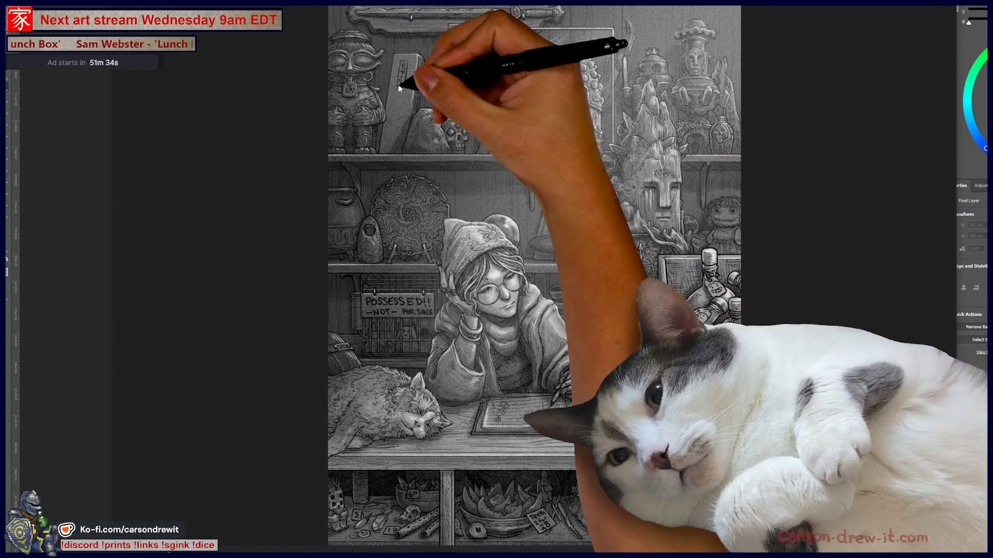
{"action": "key", "text": "ctrl+Tab"}
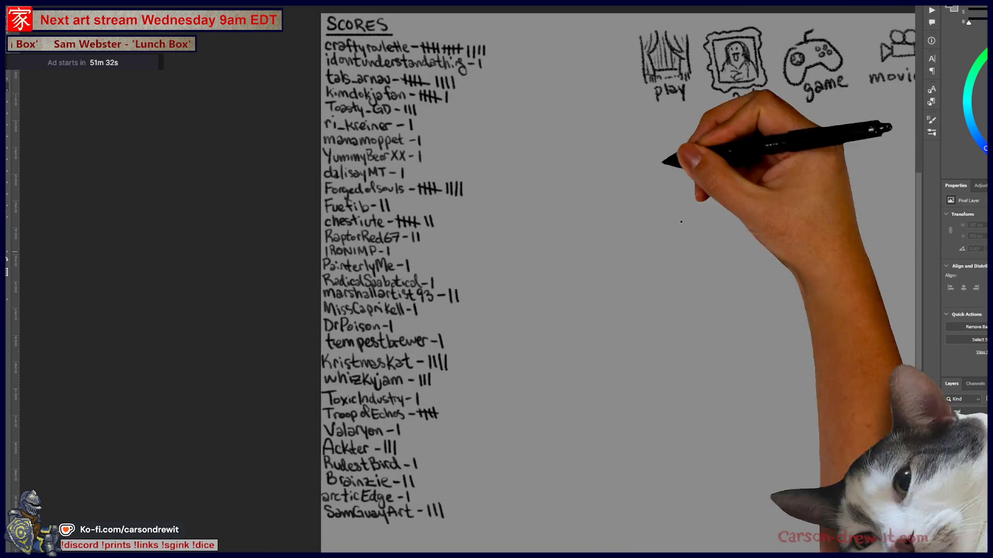
Step: Return to the mermaid sketch and zoom in on her trailing cloth
{"action": "key", "text": "ctrl+Tab"}
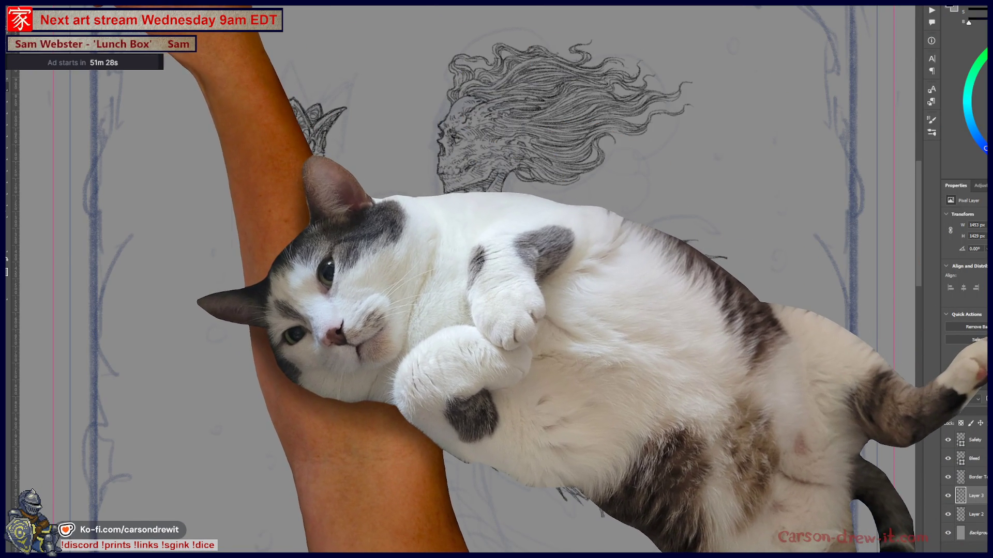
{"action": "left_click", "coordinate": [34, 27]}
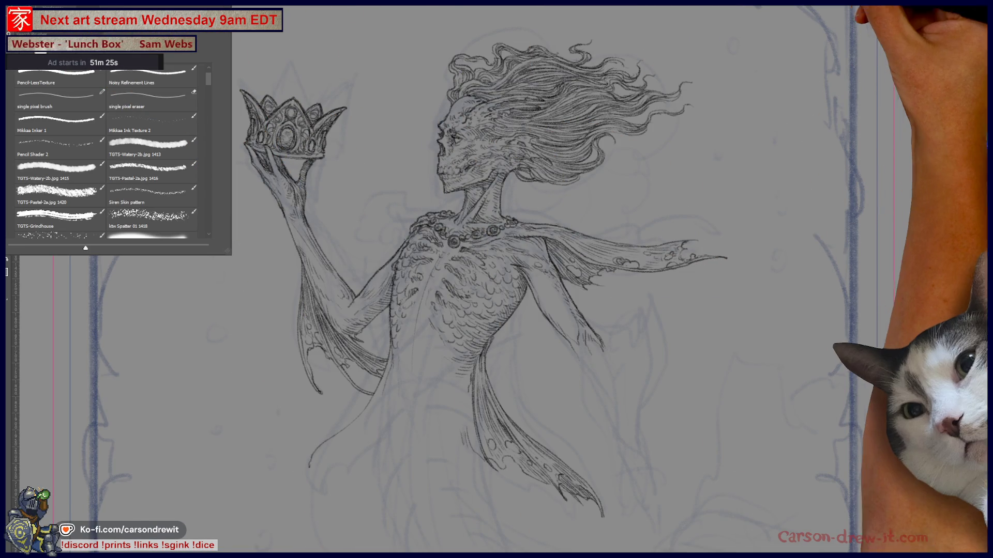
{"action": "key", "text": "Escape"}
{"action": "scroll", "coordinate": [497, 279], "scroll_direction": "up", "scroll_amount": 2}
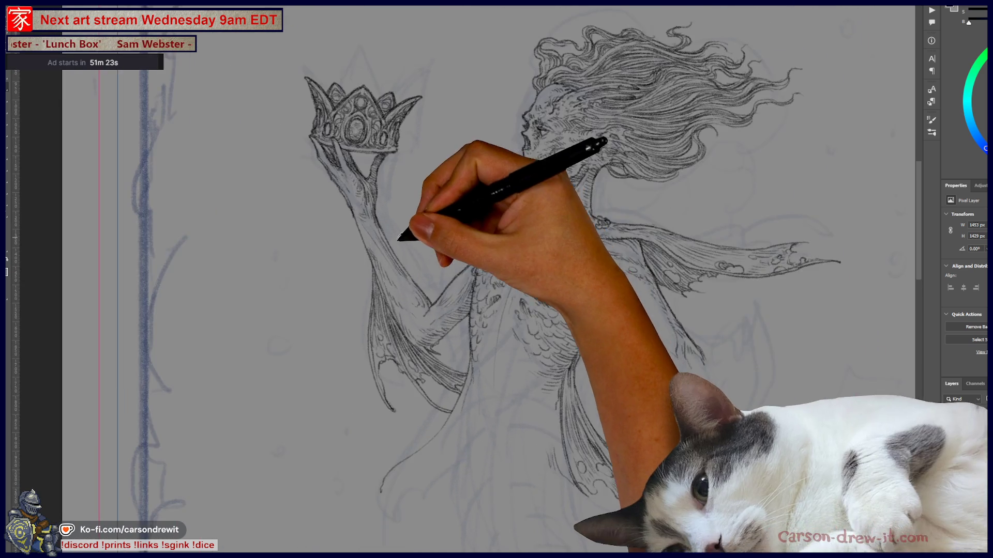
{"action": "scroll", "coordinate": [558, 457], "scroll_direction": "up", "scroll_amount": 3}
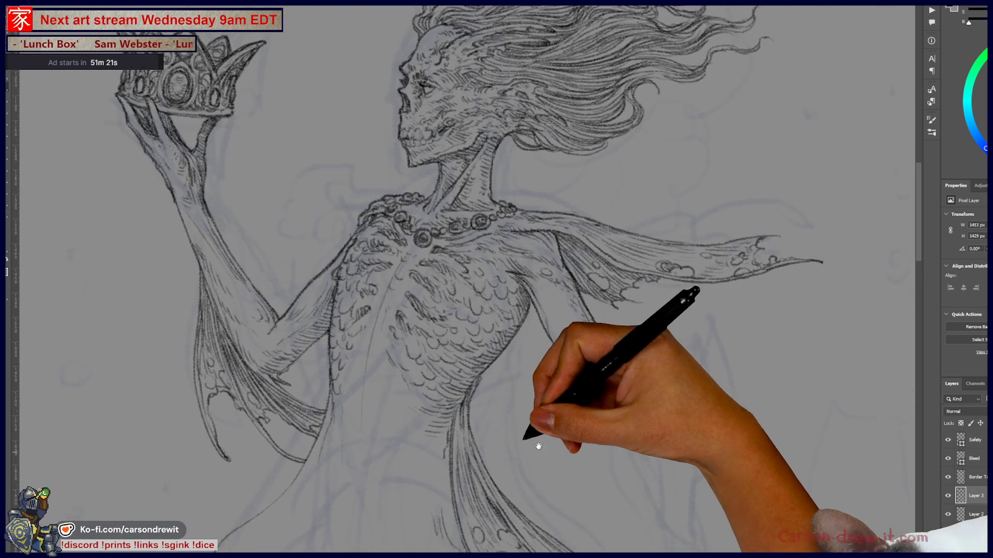
{"action": "scroll", "coordinate": [559, 457], "scroll_direction": "down", "scroll_amount": 3}
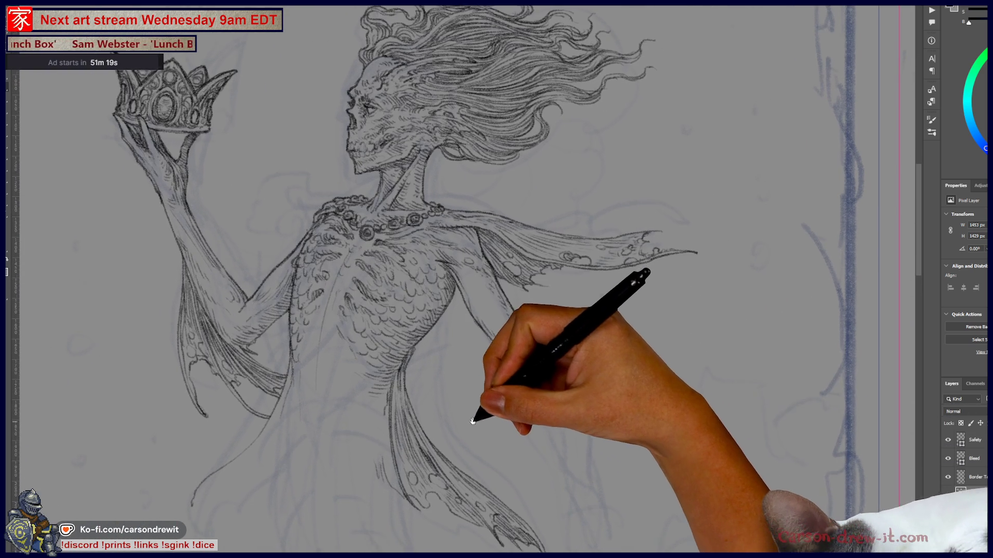
{"action": "left_click_drag", "start_coordinate": [473, 423], "coordinate": [469, 418]}
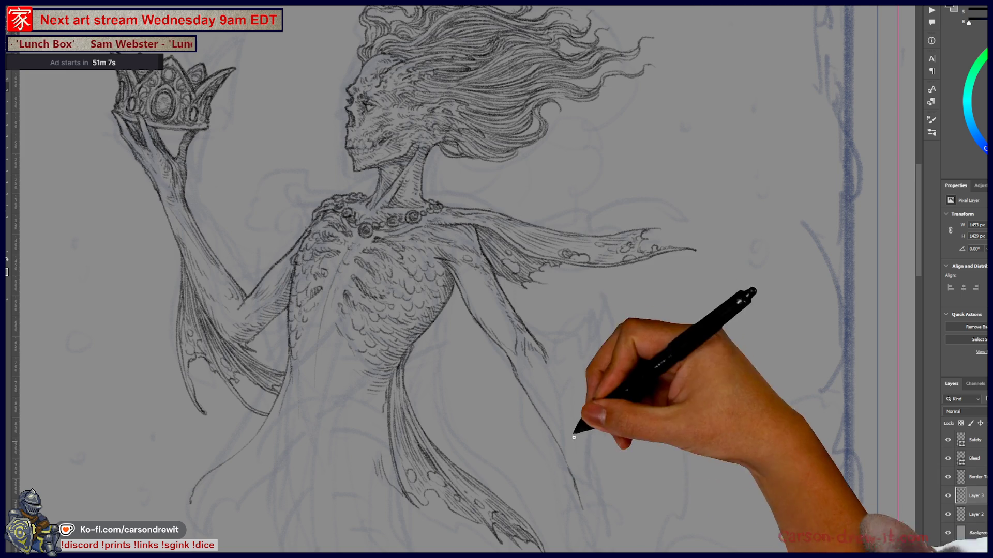
Step: Ink vertical pencil lines along the right edge of the cloth
{"action": "left_click_drag", "start_coordinate": [588, 420], "coordinate": [603, 486]}
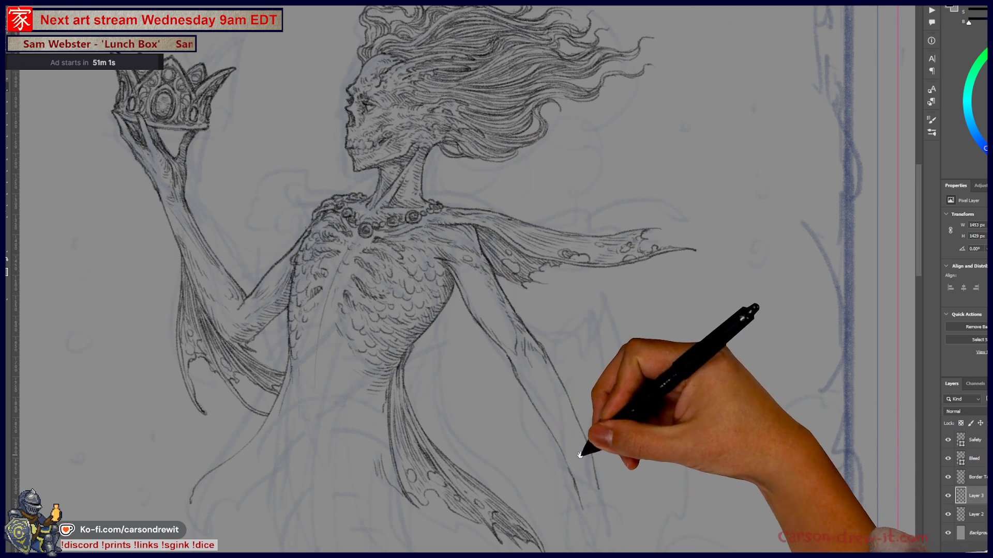
{"action": "left_click_drag", "start_coordinate": [587, 449], "coordinate": [636, 412]}
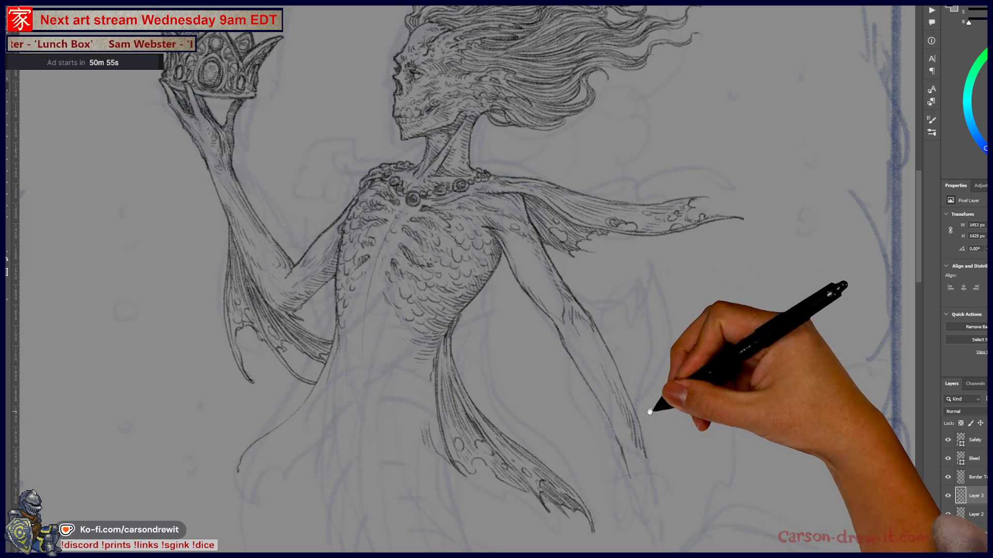
{"action": "left_click_drag", "start_coordinate": [649, 419], "coordinate": [667, 465]}
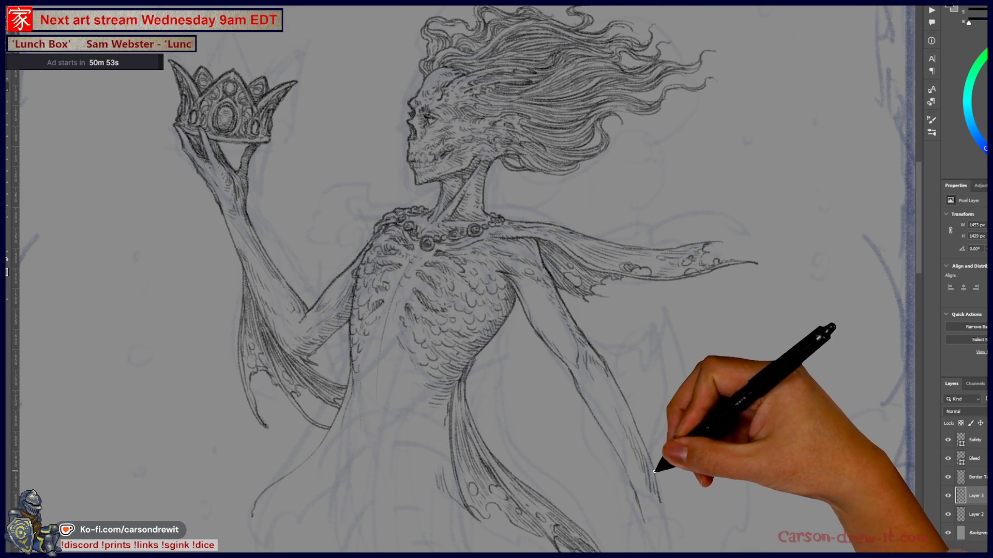
{"action": "left_click_drag", "start_coordinate": [647, 378], "coordinate": [631, 319]}
Step: Draw a curved pencil stroke continuing the outline of the right-arm fin
{"action": "mouse_move", "coordinate": [660, 394]}
{"action": "left_mouse_down"}
{"action": "mouse_move", "coordinate": [658, 328]}
{"action": "mouse_move", "coordinate": [645, 310]}
{"action": "left_mouse_up"}
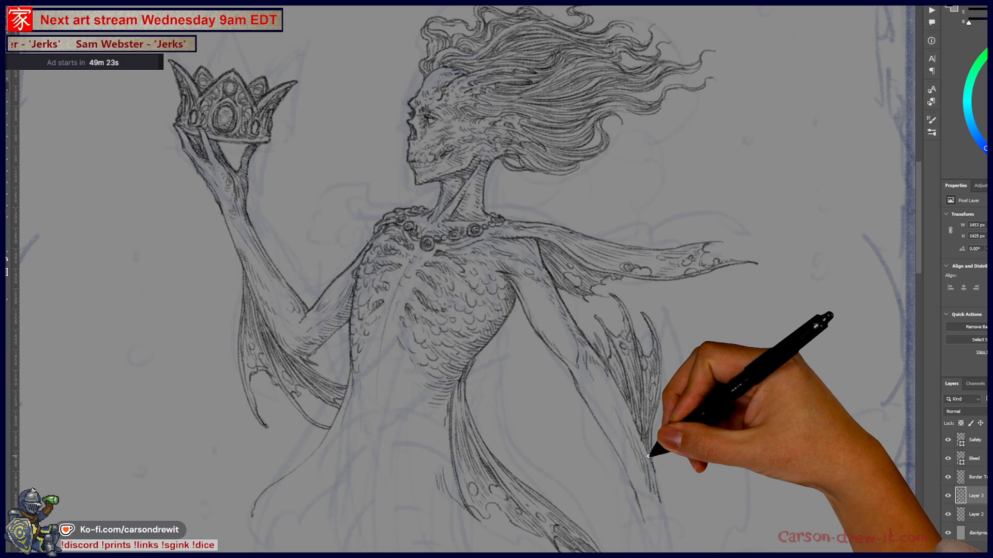
{"action": "mouse_move", "coordinate": [620, 299]}
{"action": "left_mouse_down"}
{"action": "mouse_move", "coordinate": [705, 270]}
{"action": "mouse_move", "coordinate": [686, 295]}
{"action": "mouse_move", "coordinate": [665, 295]}
{"action": "mouse_move", "coordinate": [700, 337]}
{"action": "mouse_move", "coordinate": [696, 358]}
{"action": "mouse_move", "coordinate": [672, 331]}
{"action": "mouse_move", "coordinate": [669, 348]}
{"action": "mouse_move", "coordinate": [689, 364]}
{"action": "left_mouse_up"}
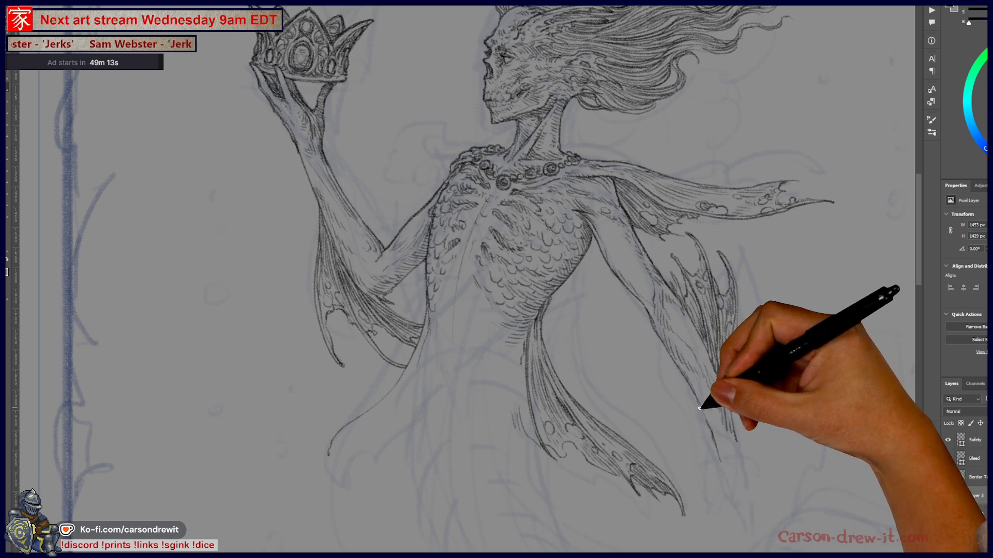
{"action": "mouse_move", "coordinate": [726, 445]}
{"action": "left_mouse_down"}
{"action": "mouse_move", "coordinate": [743, 413]}
{"action": "mouse_move", "coordinate": [805, 473]}
{"action": "mouse_move", "coordinate": [770, 437]}
{"action": "left_mouse_up"}
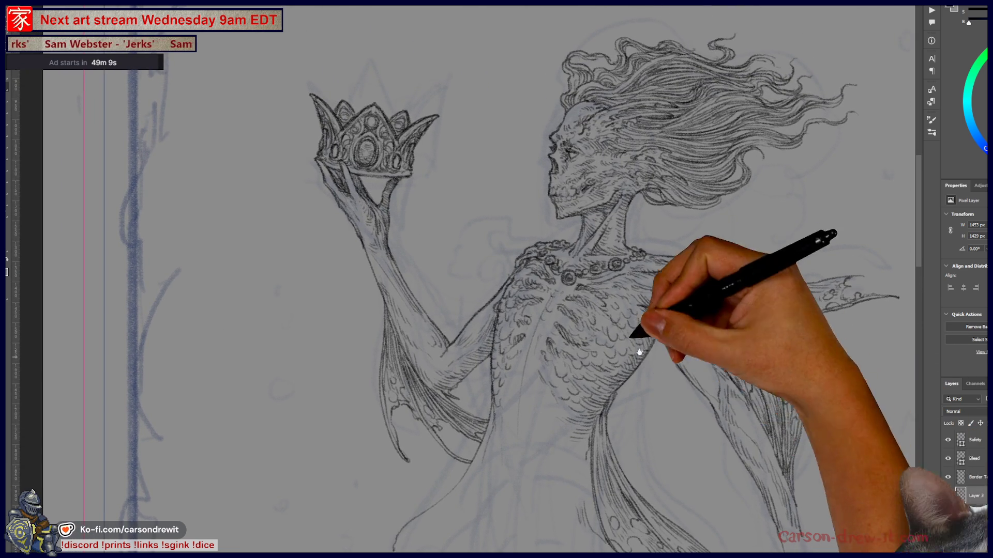
{"action": "mouse_move", "coordinate": [578, 387]}
{"action": "left_mouse_down"}
{"action": "mouse_move", "coordinate": [605, 432]}
{"action": "mouse_move", "coordinate": [657, 433]}
{"action": "left_mouse_up"}
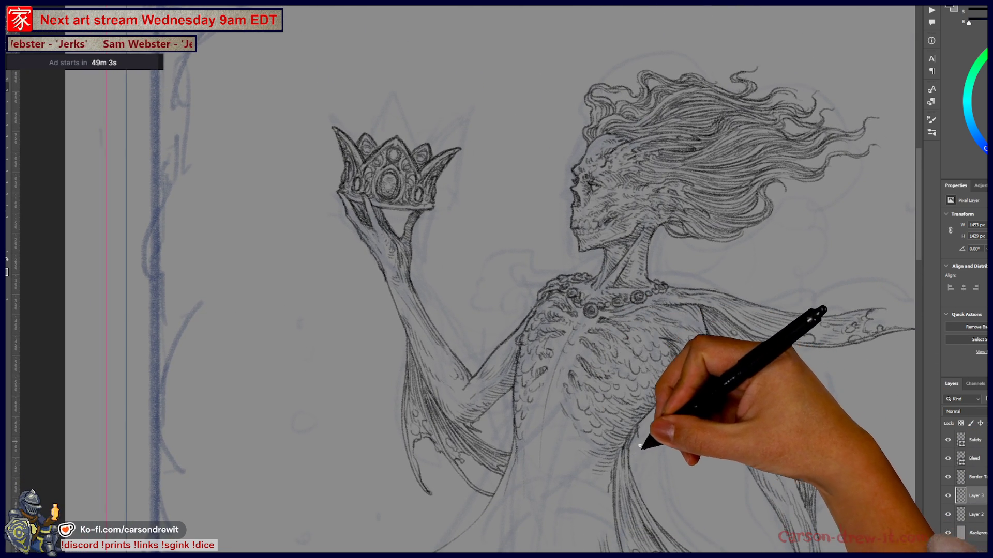
{"action": "mouse_move", "coordinate": [796, 228]}
{"action": "left_mouse_down"}
{"action": "mouse_move", "coordinate": [692, 133]}
{"action": "mouse_move", "coordinate": [544, 182]}
{"action": "mouse_move", "coordinate": [528, 261]}
{"action": "mouse_move", "coordinate": [478, 239]}
{"action": "left_mouse_up"}
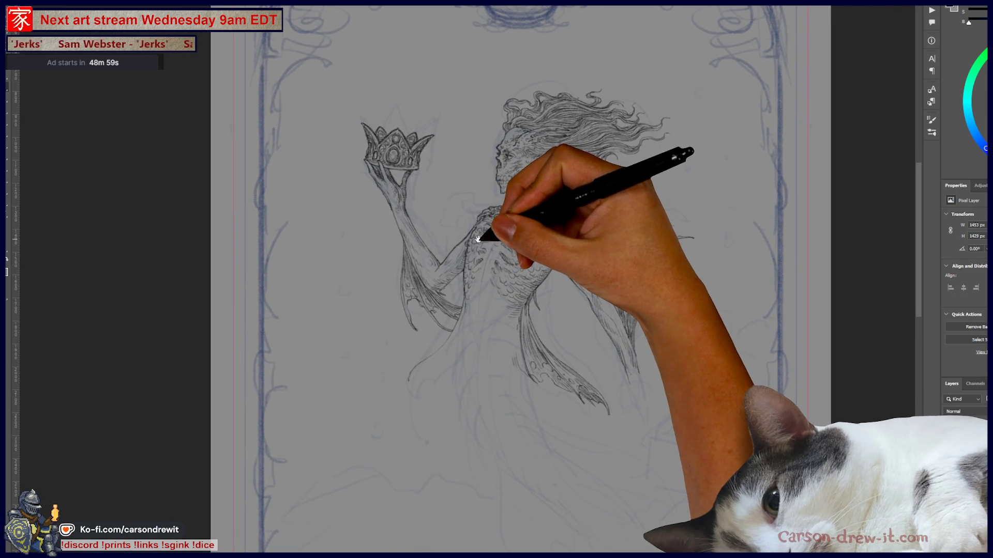
Step: Zoom in on the lower body and draw flowing curved tail lines below the torso
{"action": "scroll", "coordinate": [445, 260], "scroll_direction": "down", "scroll_amount": 1}
{"action": "scroll", "coordinate": [410, 254], "scroll_direction": "up", "scroll_amount": 3}
{"action": "left_click_drag", "start_coordinate": [446, 290], "coordinate": [523, 366]}
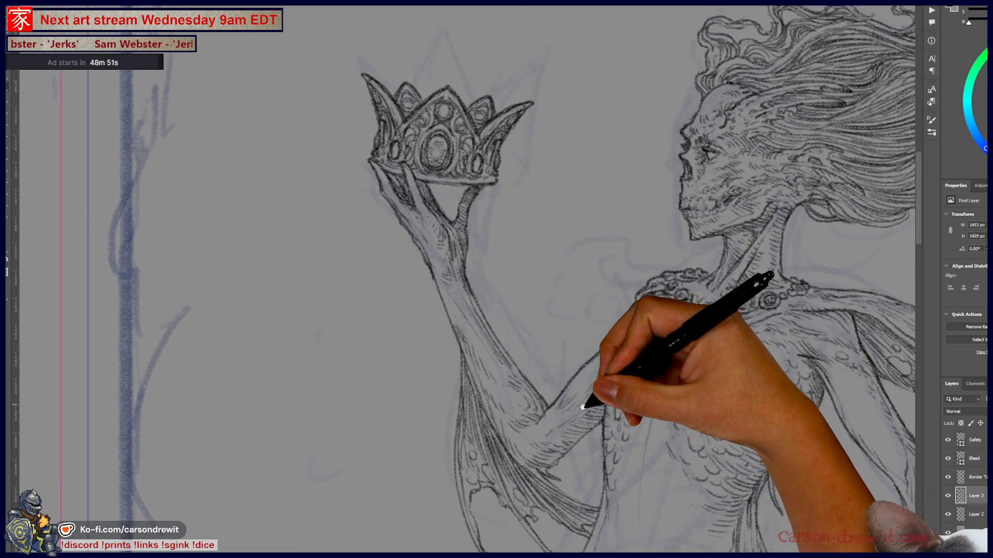
{"action": "mouse_move", "coordinate": [590, 405]}
{"action": "left_mouse_down"}
{"action": "mouse_move", "coordinate": [474, 337]}
{"action": "mouse_move", "coordinate": [505, 390]}
{"action": "mouse_move", "coordinate": [514, 276]}
{"action": "mouse_move", "coordinate": [489, 207]}
{"action": "left_mouse_up"}
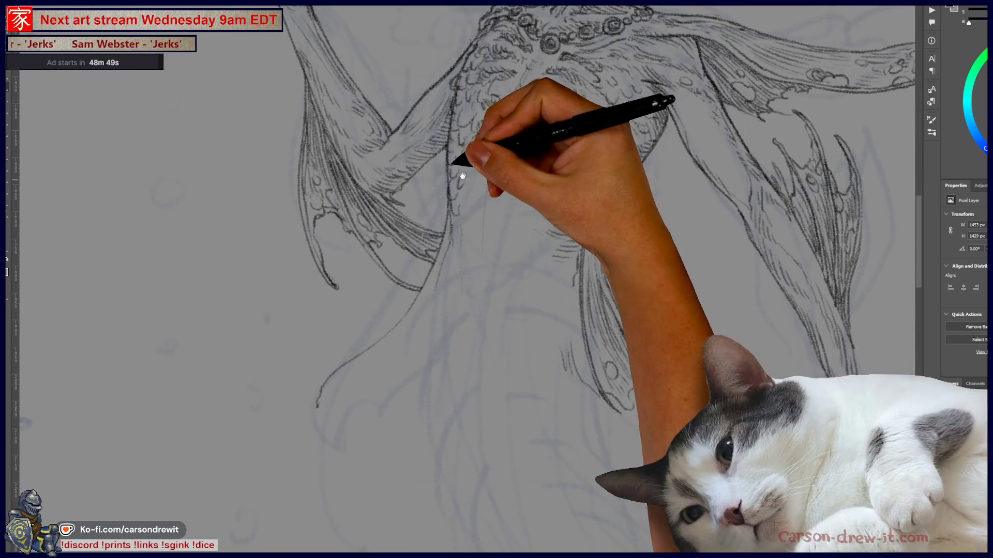
{"action": "left_click_drag", "start_coordinate": [326, 392], "coordinate": [345, 464]}
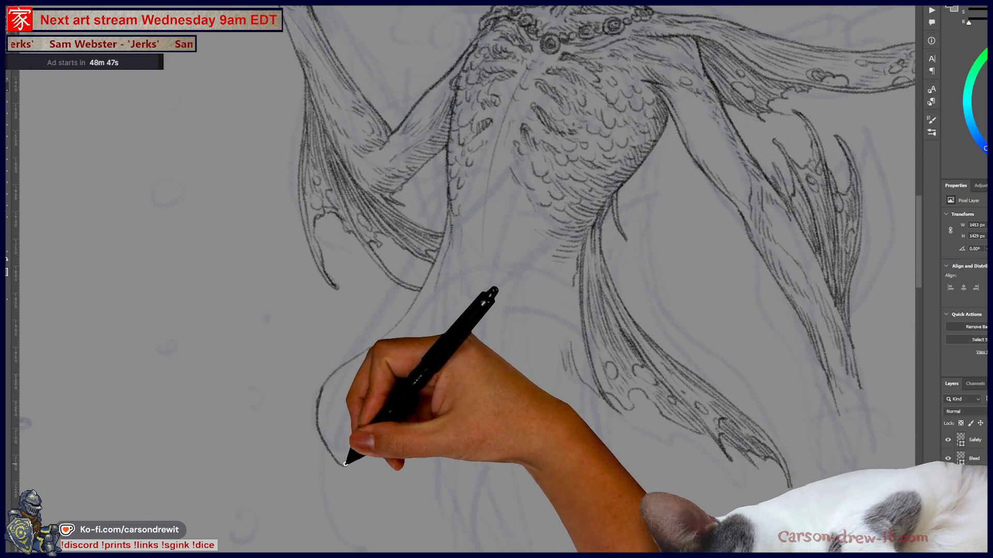
{"action": "mouse_move", "coordinate": [327, 389]}
{"action": "left_mouse_down"}
{"action": "mouse_move", "coordinate": [412, 319]}
{"action": "mouse_move", "coordinate": [432, 289]}
{"action": "left_mouse_up"}
{"action": "left_click_drag", "start_coordinate": [366, 363], "coordinate": [357, 422]}
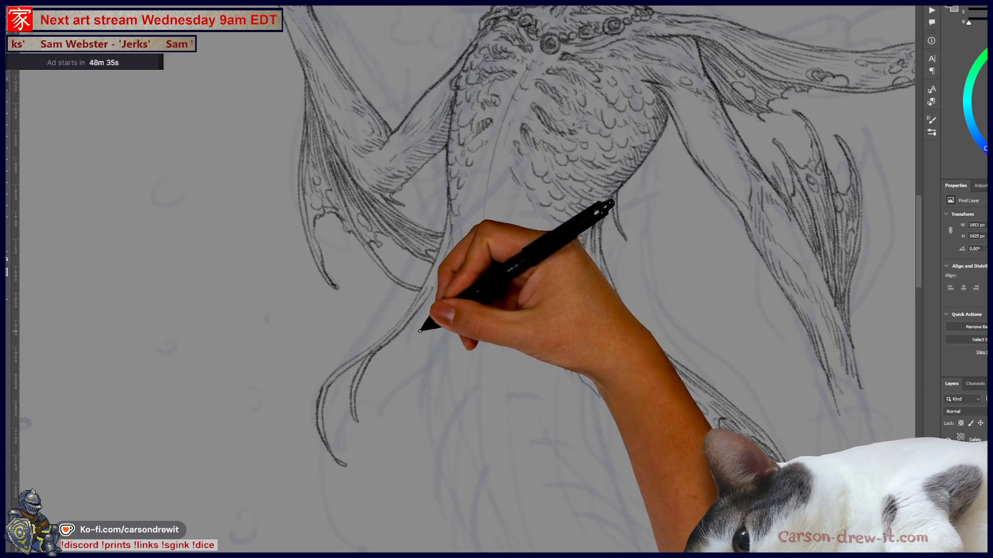
Step: Add short downward fin strokes beside the tail, then view the whole card
{"action": "left_click_drag", "start_coordinate": [410, 342], "coordinate": [416, 385]}
{"action": "left_click_drag", "start_coordinate": [421, 311], "coordinate": [417, 377]}
{"action": "left_click_drag", "start_coordinate": [427, 306], "coordinate": [413, 385]}
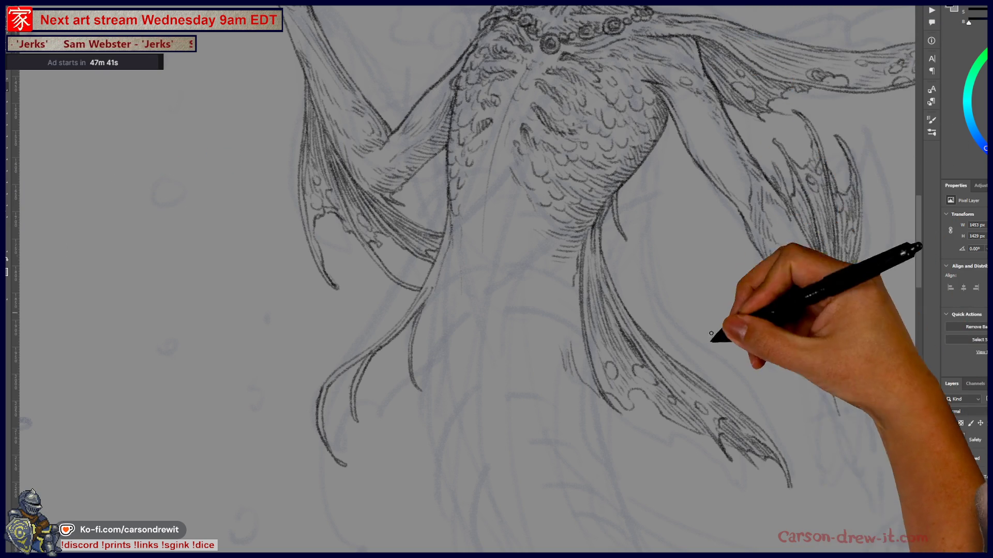
{"action": "key", "text": "ctrl+minus"}
{"action": "key", "text": "ctrl+minus"}
{"action": "mouse_move", "coordinate": [623, 224]}
{"action": "left_mouse_down"}
{"action": "mouse_move", "coordinate": [535, 162]}
{"action": "mouse_move", "coordinate": [532, 284]}
{"action": "left_mouse_up"}
{"action": "left_click_drag", "start_coordinate": [595, 98], "coordinate": [618, 117]}
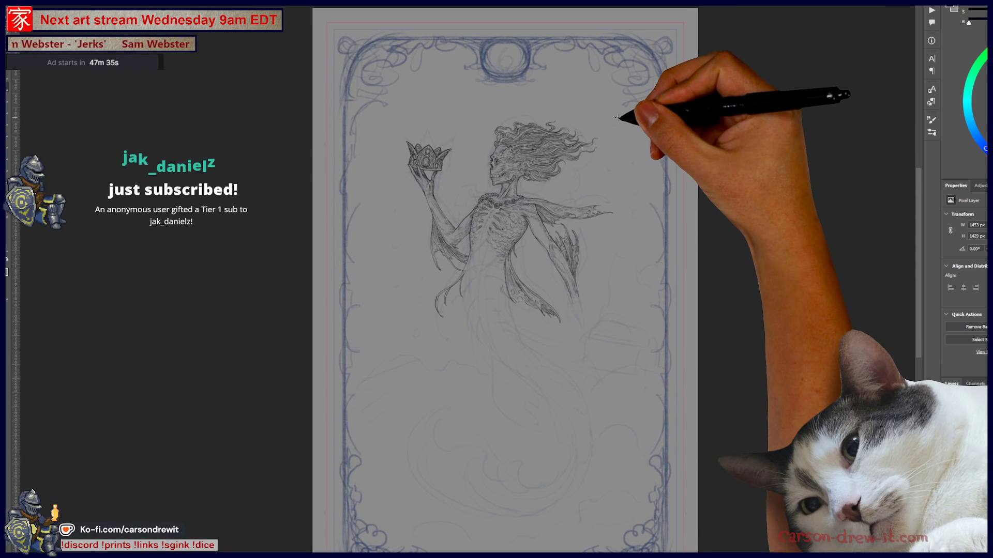
{"action": "mouse_move", "coordinate": [491, 224]}
{"action": "left_mouse_down"}
{"action": "mouse_move", "coordinate": [510, 261]}
{"action": "mouse_move", "coordinate": [587, 204]}
{"action": "mouse_move", "coordinate": [567, 184]}
{"action": "mouse_move", "coordinate": [565, 291]}
{"action": "mouse_move", "coordinate": [547, 357]}
{"action": "left_mouse_up"}
{"action": "scroll", "coordinate": [543, 271], "scroll_direction": "up", "scroll_amount": 2}
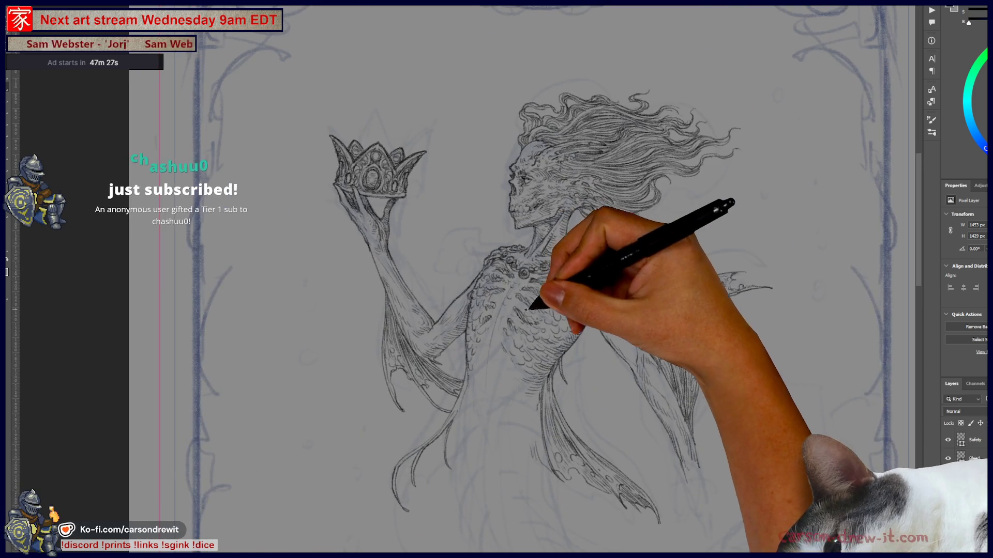
{"action": "scroll", "coordinate": [593, 309], "scroll_direction": "up", "scroll_amount": 3}
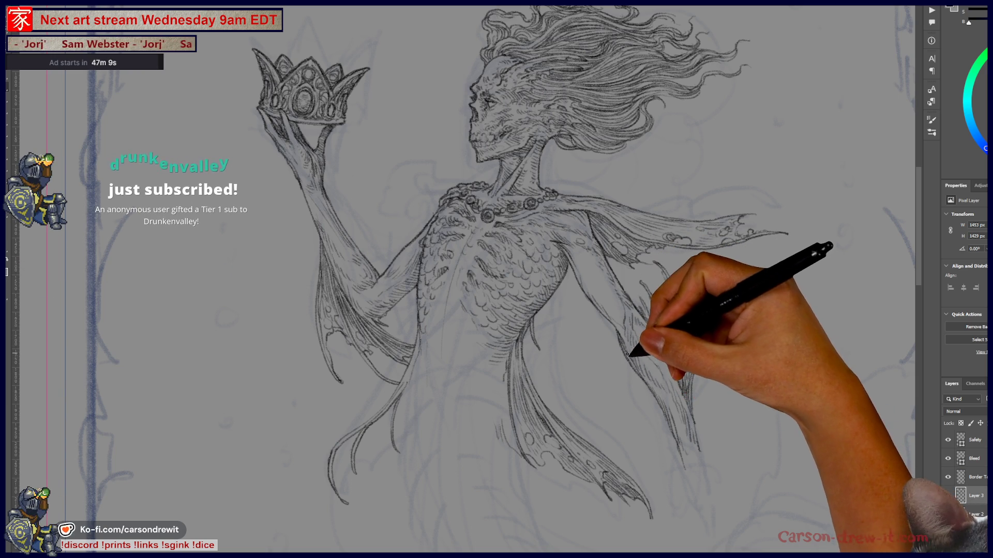
{"action": "mouse_move", "coordinate": [682, 454]}
{"action": "left_mouse_down"}
{"action": "mouse_move", "coordinate": [753, 454]}
{"action": "mouse_move", "coordinate": [830, 479]}
{"action": "left_mouse_up"}
{"action": "mouse_move", "coordinate": [539, 343]}
{"action": "left_mouse_down"}
{"action": "mouse_move", "coordinate": [532, 269]}
{"action": "mouse_move", "coordinate": [512, 256]}
{"action": "left_mouse_up"}
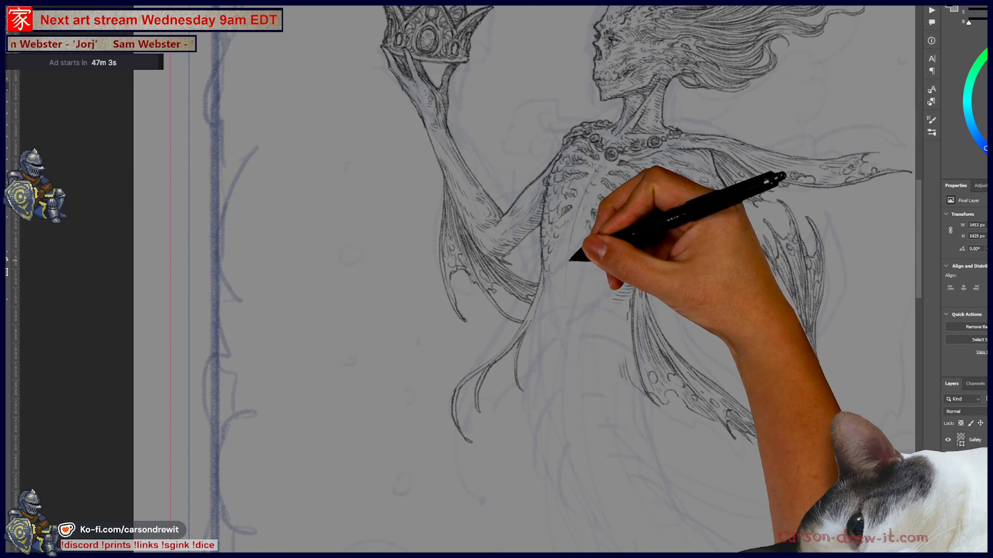
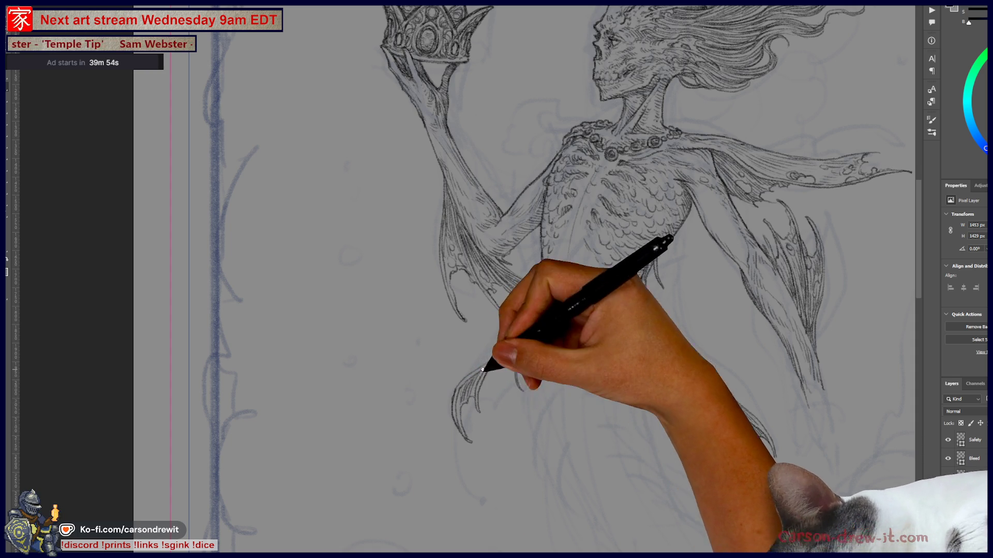
Step: Pan back to the crown and head, then toward the left side, to ink torso scales and ribs
{"action": "mouse_move", "coordinate": [568, 316]}
{"action": "left_mouse_down"}
{"action": "mouse_move", "coordinate": [443, 471]}
{"action": "mouse_move", "coordinate": [481, 364]}
{"action": "left_mouse_up"}
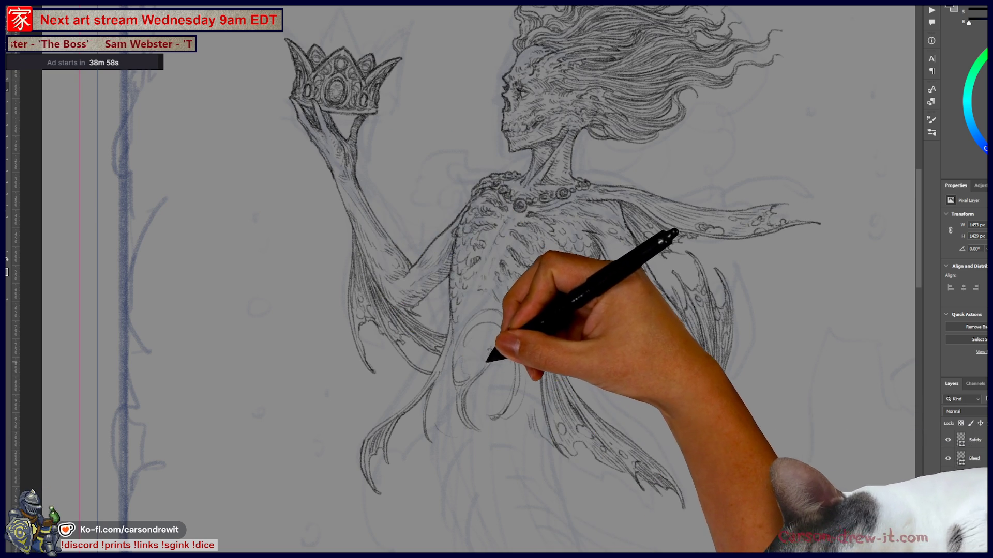
{"action": "left_click_drag", "start_coordinate": [393, 313], "coordinate": [427, 325]}
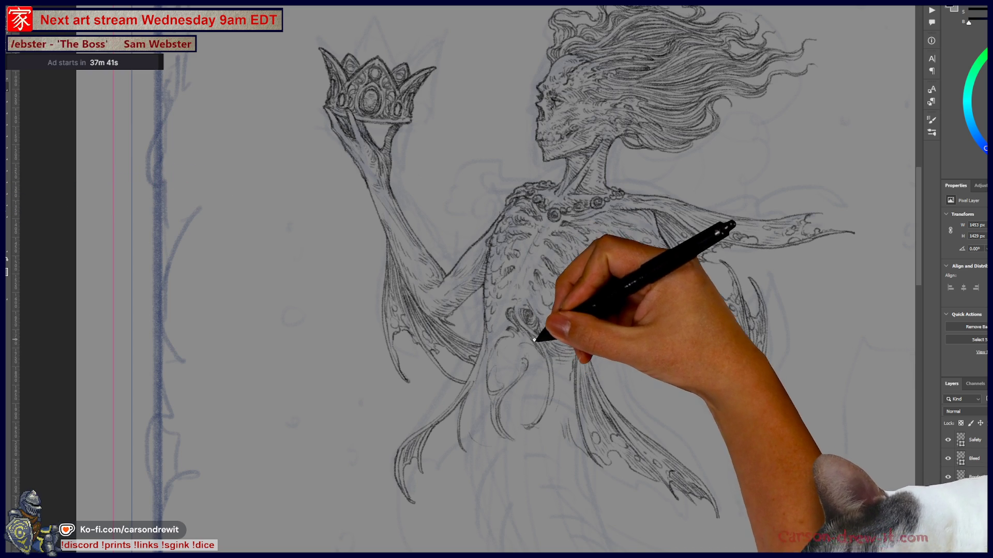
Step: Reposition the view around the torso to keep shading the ribcage and lower torso
{"action": "left_click_drag", "start_coordinate": [541, 346], "coordinate": [598, 420]}
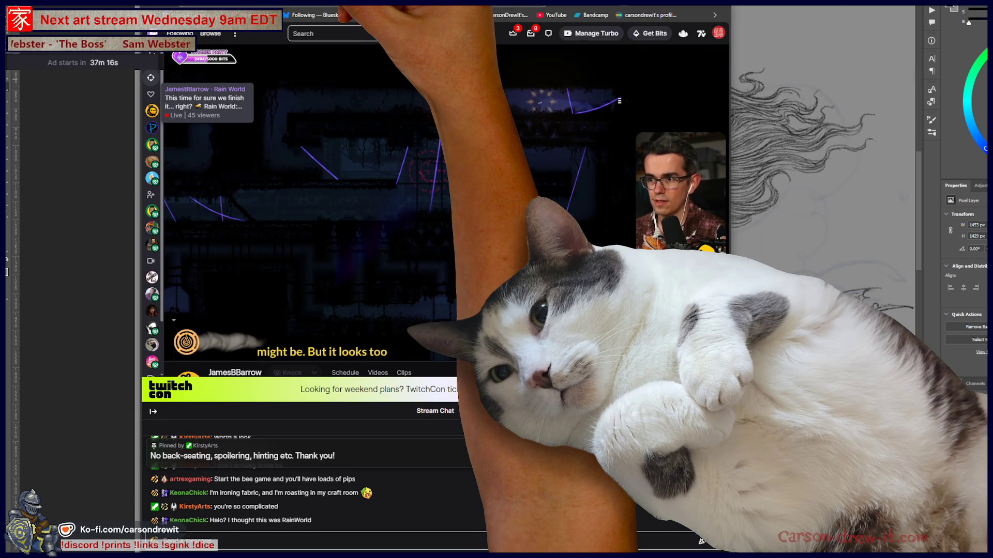
Step: Scroll the Twitch stream page briefly before returning to the Photoshop mermaid drawing
{"action": "scroll", "coordinate": [496, 187], "scroll_direction": "down", "scroll_amount": 1}
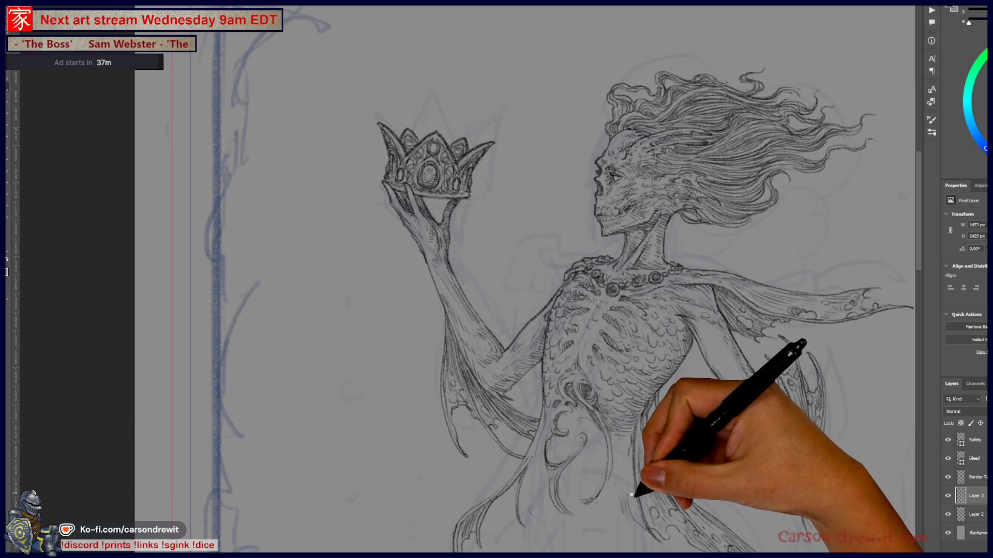
Step: Pan over the fins and waist, then recenter on the raised arm to draw its scales
{"action": "left_click_drag", "start_coordinate": [637, 484], "coordinate": [598, 404]}
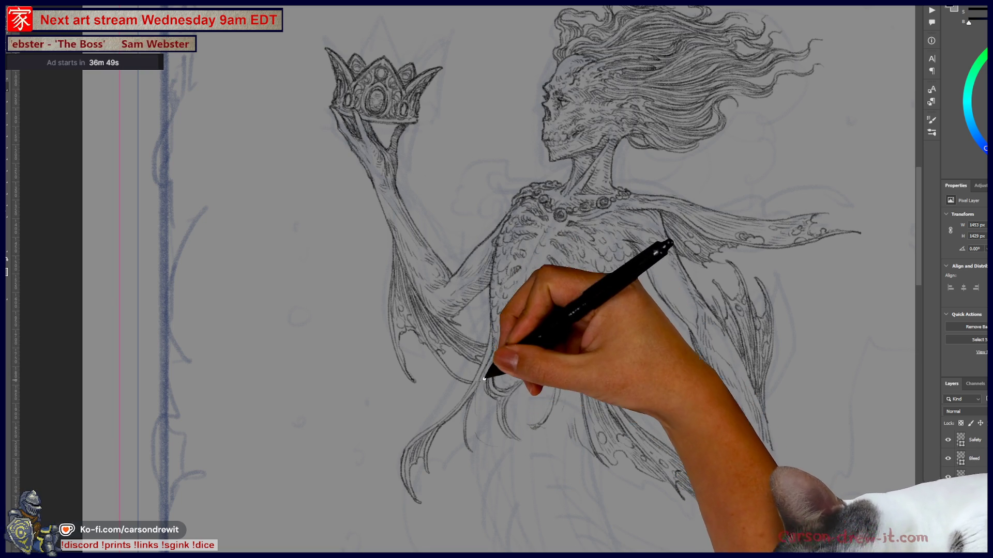
{"action": "left_click_drag", "start_coordinate": [515, 425], "coordinate": [491, 469]}
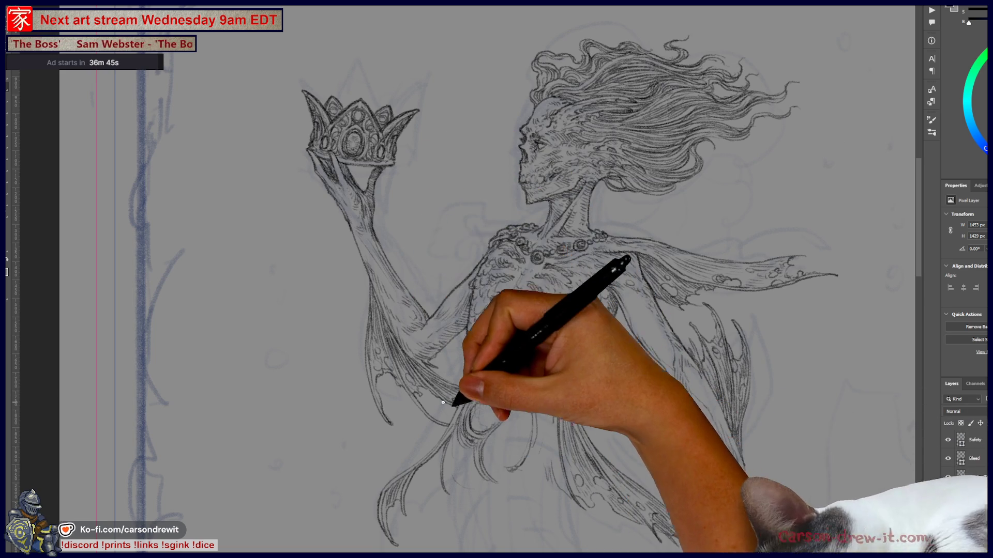
{"action": "left_click_drag", "start_coordinate": [475, 385], "coordinate": [451, 361]}
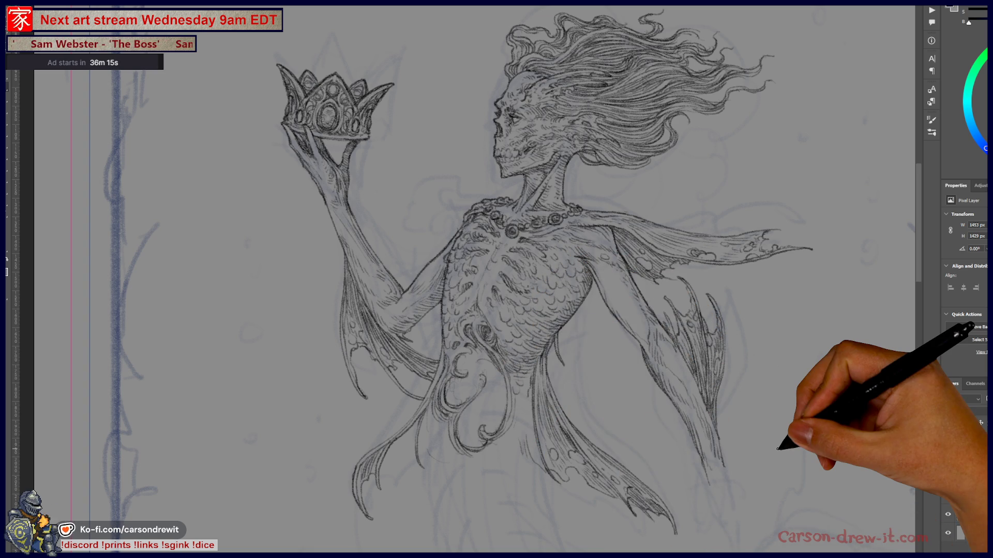
{"action": "scroll", "coordinate": [463, 280], "scroll_direction": "down", "scroll_amount": 1}
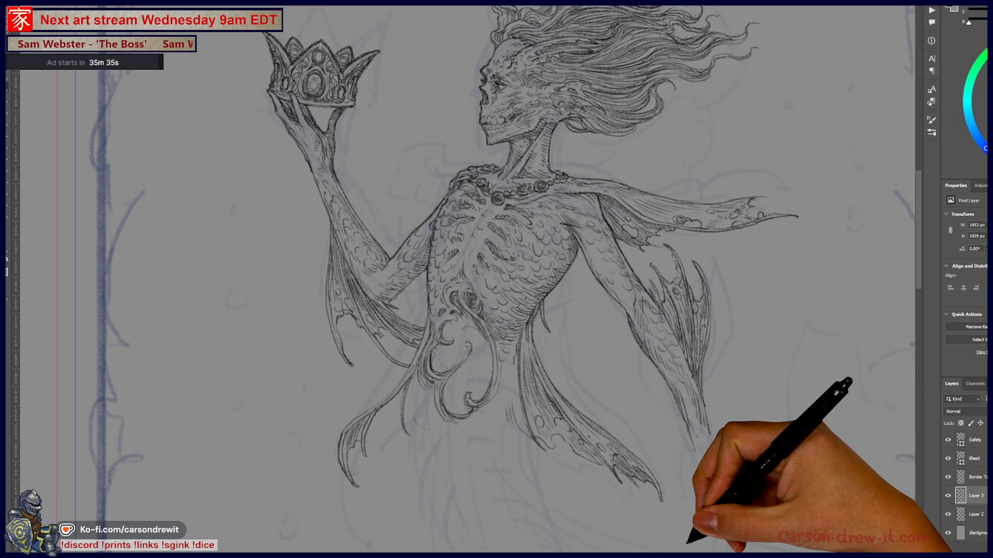
{"action": "mouse_move", "coordinate": [376, 278]}
{"action": "left_mouse_down"}
{"action": "mouse_move", "coordinate": [381, 271]}
{"action": "mouse_move", "coordinate": [384, 284]}
{"action": "mouse_move", "coordinate": [373, 285]}
{"action": "mouse_move", "coordinate": [388, 288]}
{"action": "mouse_move", "coordinate": [394, 267]}
{"action": "mouse_move", "coordinate": [407, 339]}
{"action": "left_mouse_up"}
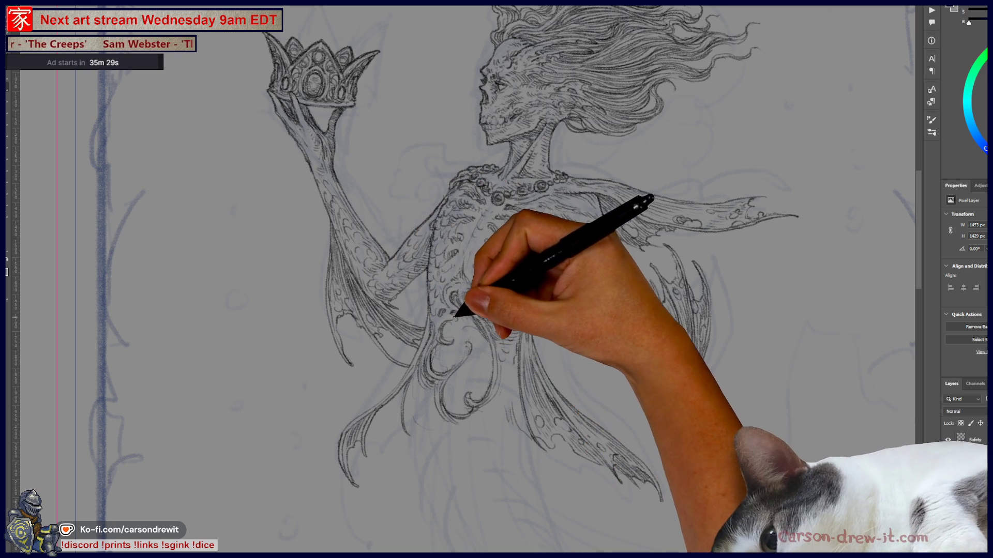
Step: Work across the waist curls, right fin and frame border, sketching curling wisps by the shoulder
{"action": "mouse_move", "coordinate": [414, 348]}
{"action": "left_mouse_down"}
{"action": "mouse_move", "coordinate": [443, 443]}
{"action": "mouse_move", "coordinate": [436, 413]}
{"action": "left_mouse_up"}
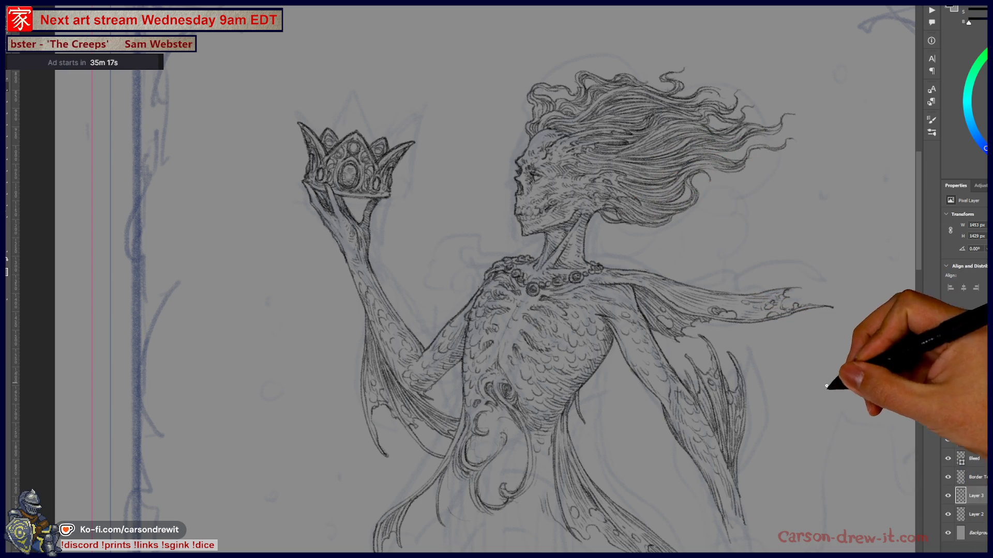
{"action": "mouse_move", "coordinate": [504, 364]}
{"action": "left_mouse_down"}
{"action": "mouse_move", "coordinate": [413, 350]}
{"action": "mouse_move", "coordinate": [429, 349]}
{"action": "mouse_move", "coordinate": [413, 326]}
{"action": "mouse_move", "coordinate": [421, 276]}
{"action": "mouse_move", "coordinate": [383, 247]}
{"action": "mouse_move", "coordinate": [460, 348]}
{"action": "mouse_move", "coordinate": [421, 377]}
{"action": "left_mouse_up"}
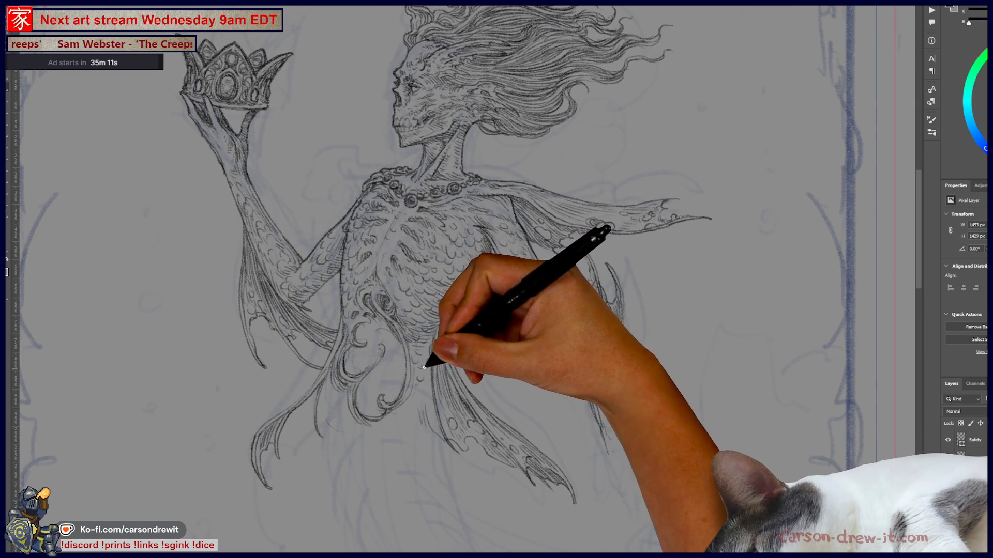
{"action": "mouse_move", "coordinate": [458, 328]}
{"action": "left_mouse_down"}
{"action": "mouse_move", "coordinate": [519, 410]}
{"action": "mouse_move", "coordinate": [594, 255]}
{"action": "mouse_move", "coordinate": [599, 349]}
{"action": "left_mouse_up"}
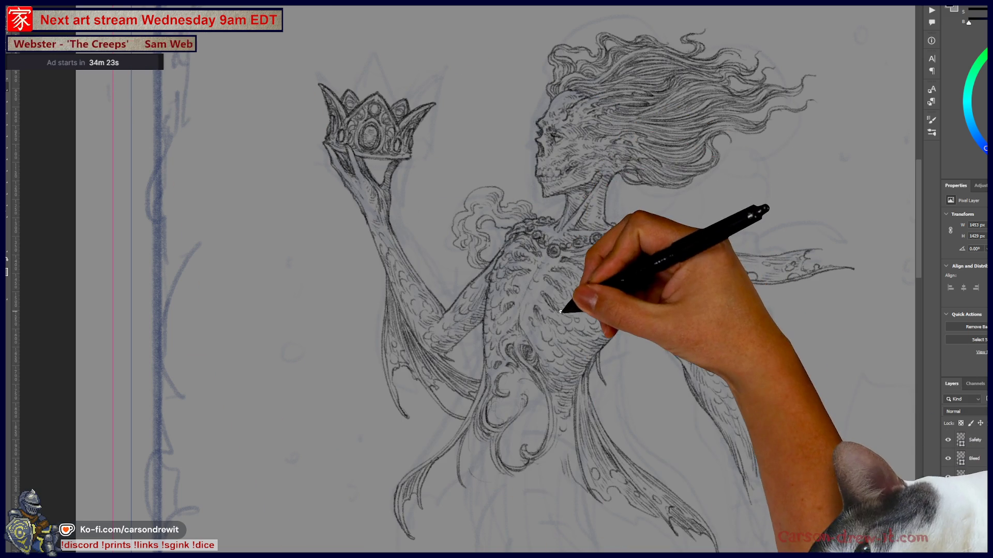
{"action": "key", "text": "ctrl+0"}
{"action": "key", "text": "ctrl+plus"}
{"action": "key", "text": "ctrl+plus"}
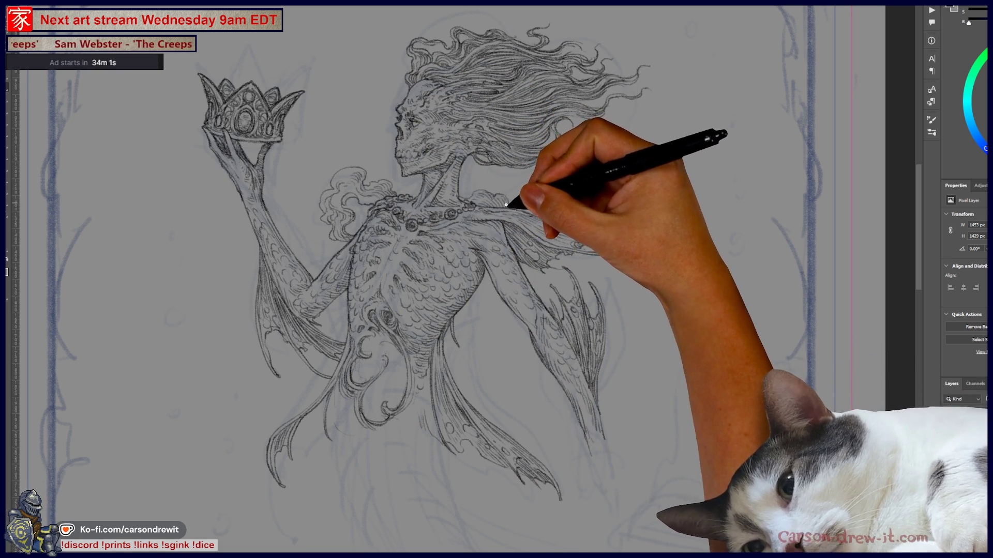
{"action": "left_click_drag", "start_coordinate": [606, 259], "coordinate": [635, 311]}
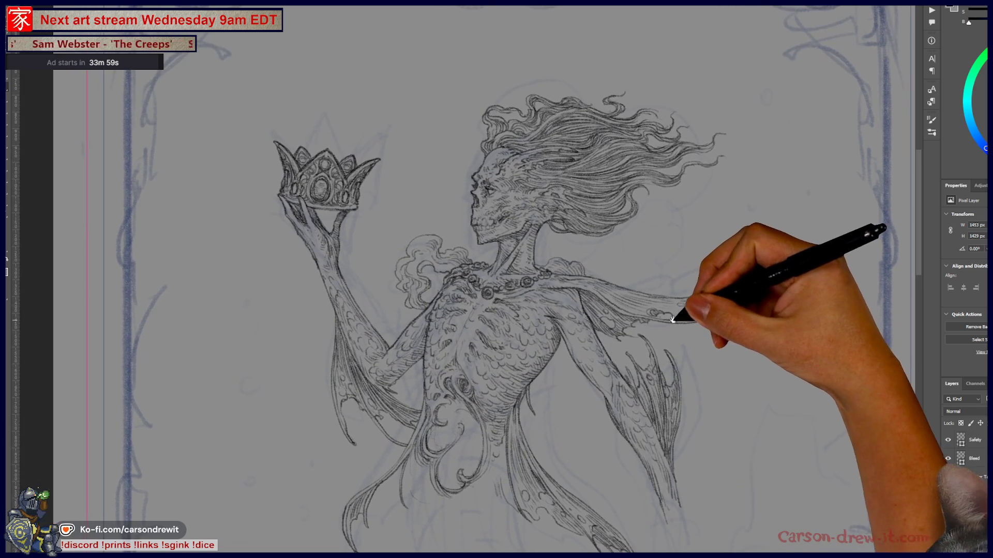
{"action": "left_click_drag", "start_coordinate": [419, 257], "coordinate": [466, 211]}
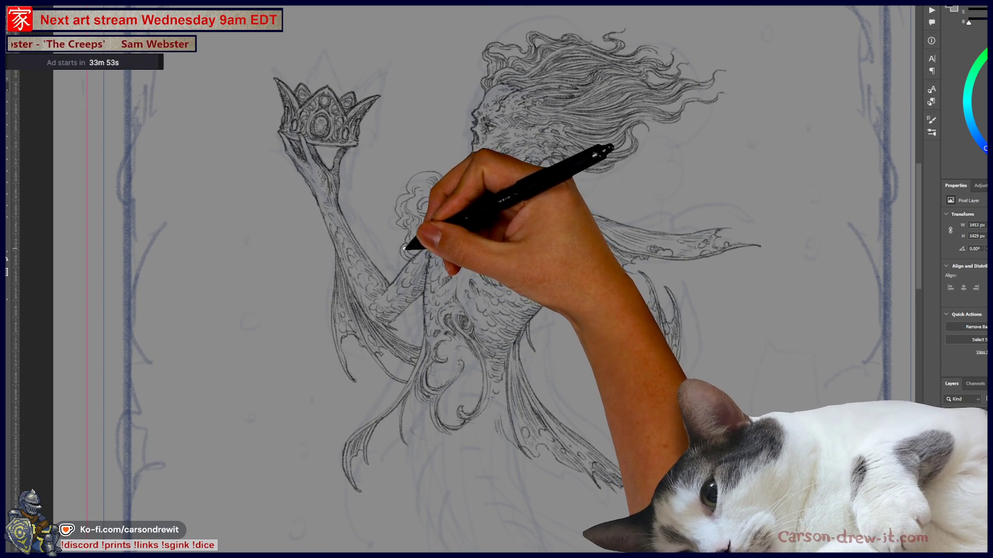
{"action": "left_click_drag", "start_coordinate": [525, 283], "coordinate": [559, 328]}
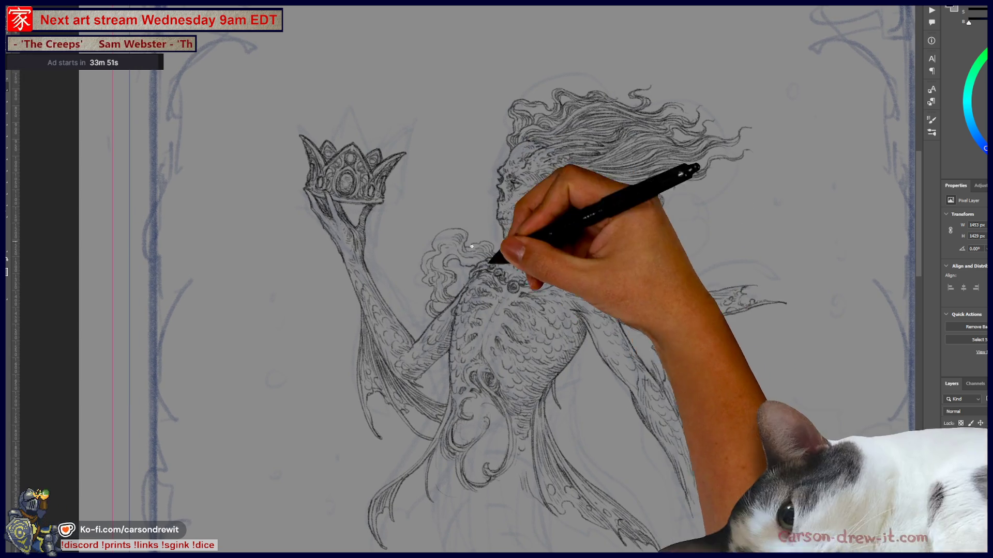
{"action": "left_click_drag", "start_coordinate": [581, 395], "coordinate": [594, 324]}
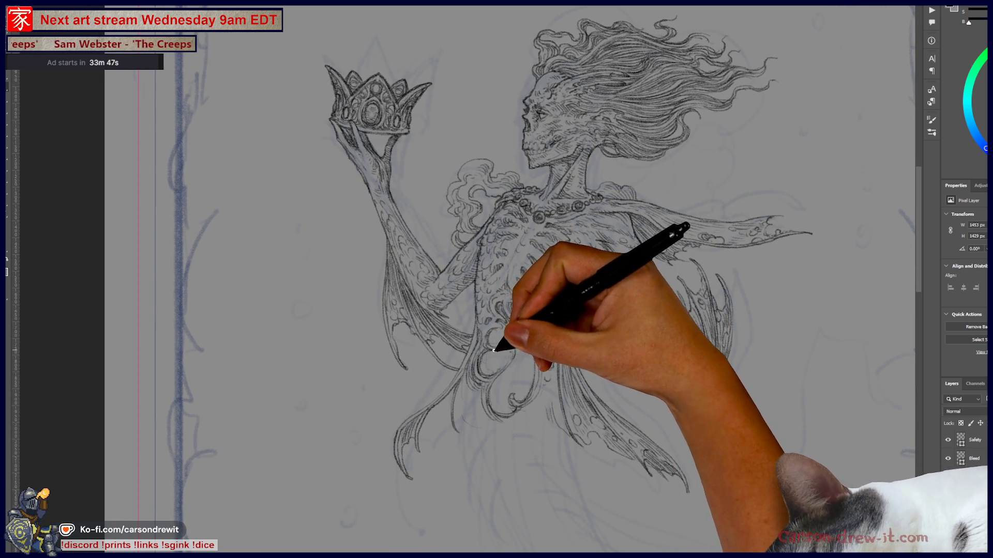
{"action": "left_click_drag", "start_coordinate": [549, 412], "coordinate": [585, 469]}
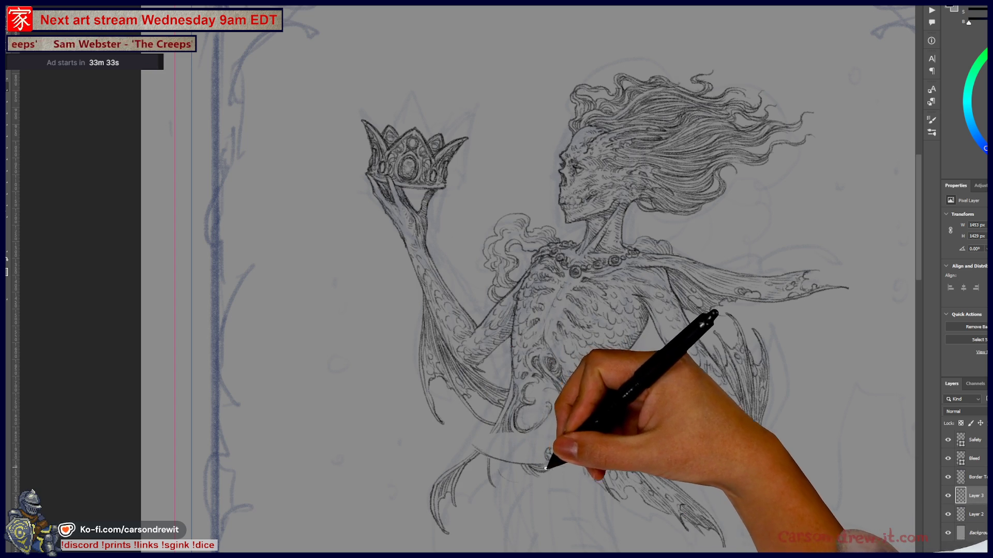
Step: Ink the first fish curling across the siren's waist on Layer 3
{"action": "left_click_drag", "start_coordinate": [477, 447], "coordinate": [495, 452]}
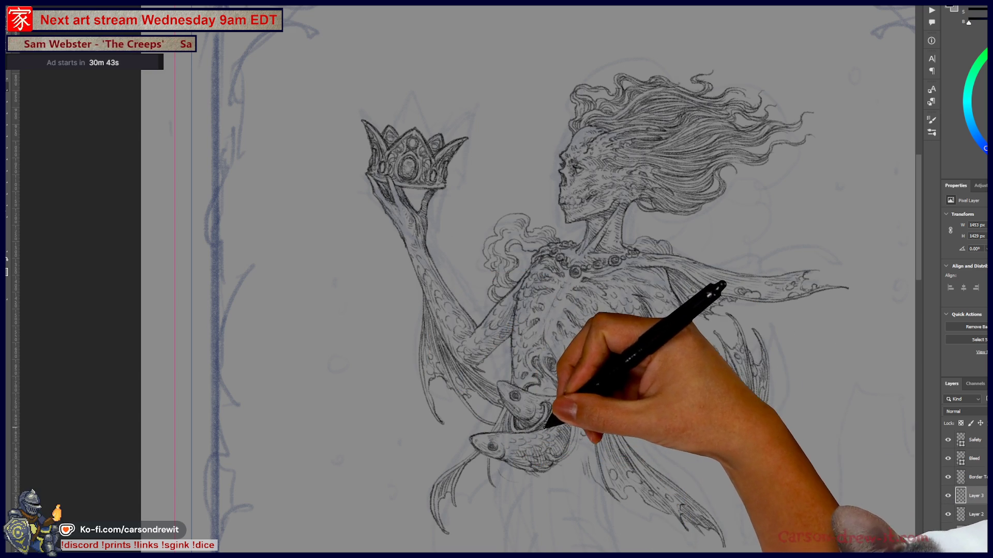
Step: Reframe the figure toward its right side after sketching the second fish head
{"action": "mouse_move", "coordinate": [586, 404]}
{"action": "left_mouse_down"}
{"action": "mouse_move", "coordinate": [648, 378]}
{"action": "mouse_move", "coordinate": [677, 339]}
{"action": "mouse_move", "coordinate": [737, 339]}
{"action": "mouse_move", "coordinate": [671, 401]}
{"action": "mouse_move", "coordinate": [682, 401]}
{"action": "left_mouse_up"}
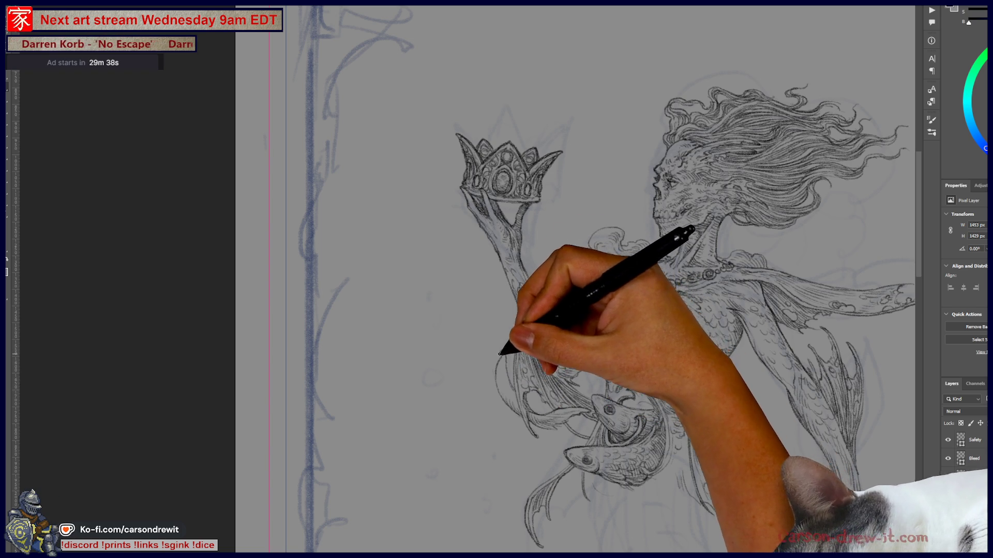
Step: Layer hatched pencil strokes onto the fin beneath the crown-holding arm
{"action": "key", "text": "ctrl"}
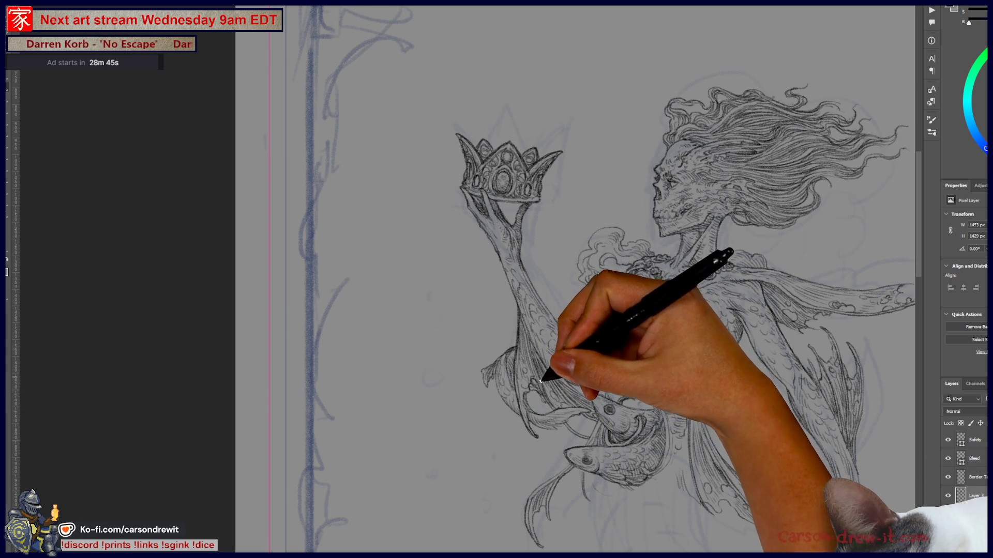
Step: Pencil scale and rib detail across the torso above the two curled fish
{"action": "key", "text": "ctrl"}
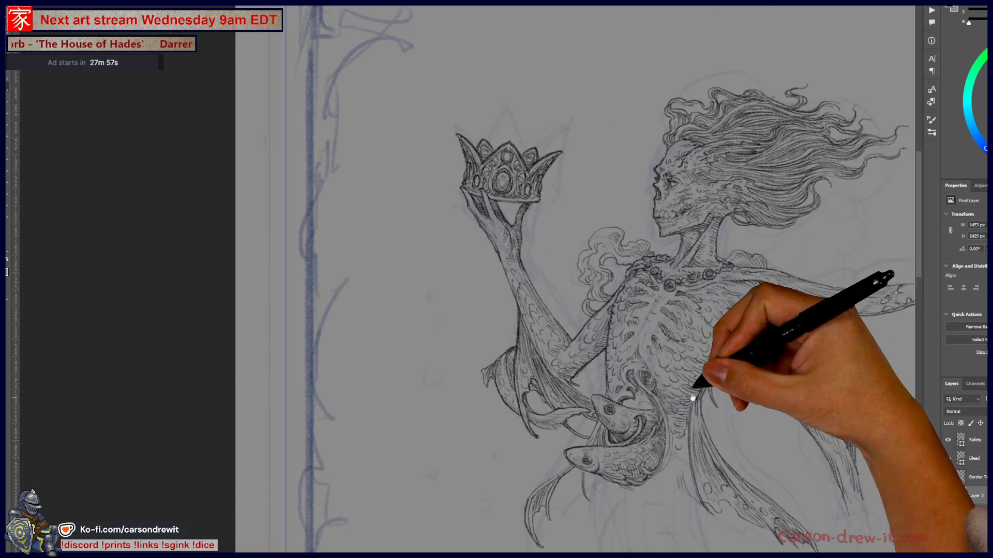
{"action": "scroll", "coordinate": [577, 279], "scroll_direction": "down", "scroll_amount": 5}
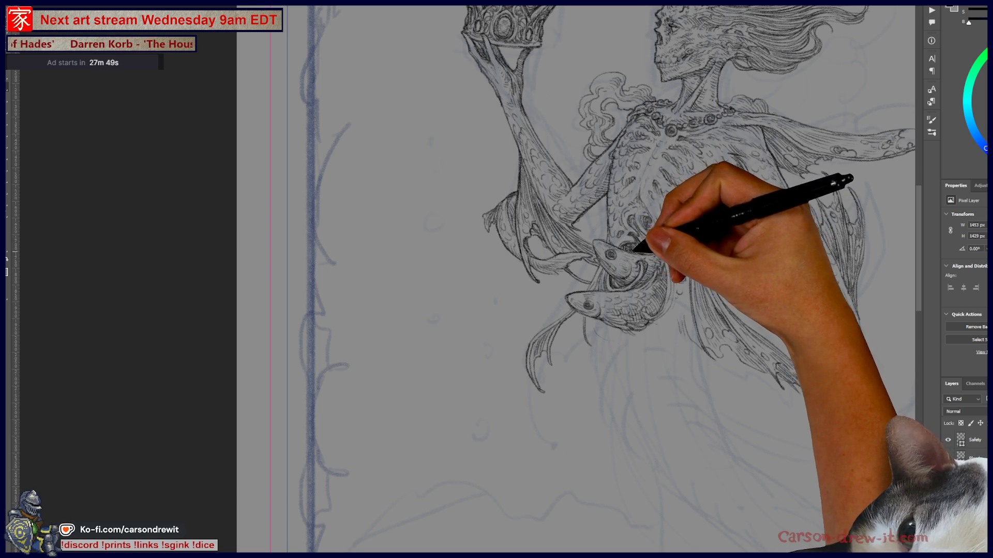
{"action": "scroll", "coordinate": [568, 280], "scroll_direction": "up", "scroll_amount": 5}
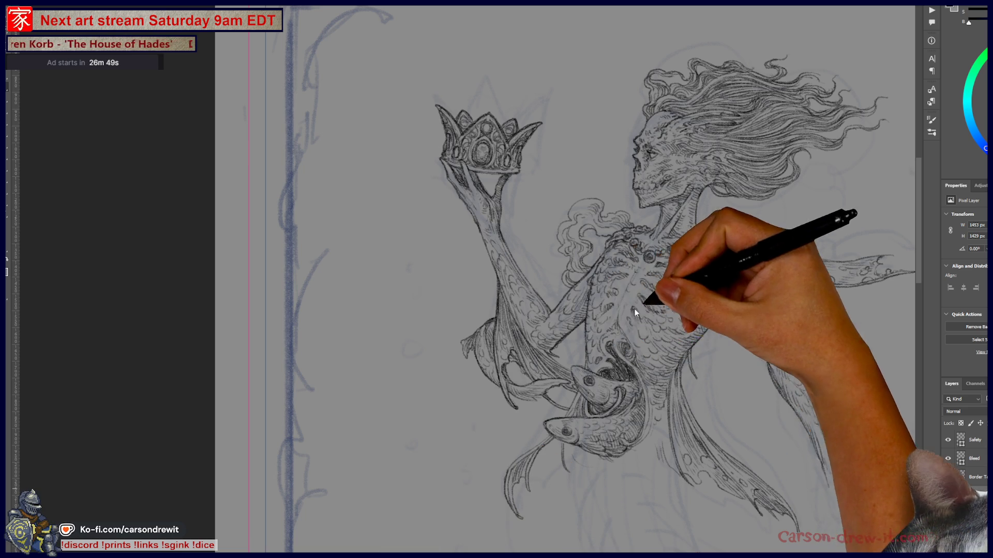
Step: Bring the whole siren into view, center her torso, and deepen the chest scale shading
{"action": "mouse_move", "coordinate": [631, 316]}
{"action": "left_mouse_down"}
{"action": "mouse_move", "coordinate": [471, 276]}
{"action": "mouse_move", "coordinate": [506, 228]}
{"action": "mouse_move", "coordinate": [525, 378]}
{"action": "mouse_move", "coordinate": [569, 442]}
{"action": "left_mouse_up"}
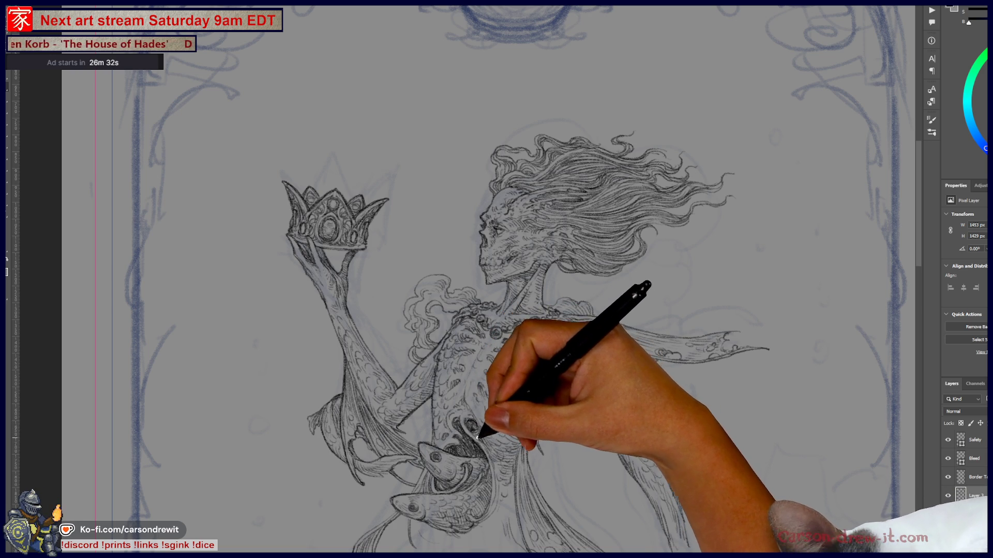
{"action": "mouse_move", "coordinate": [501, 424]}
{"action": "left_mouse_down"}
{"action": "mouse_move", "coordinate": [508, 367]}
{"action": "mouse_move", "coordinate": [566, 357]}
{"action": "left_mouse_up"}
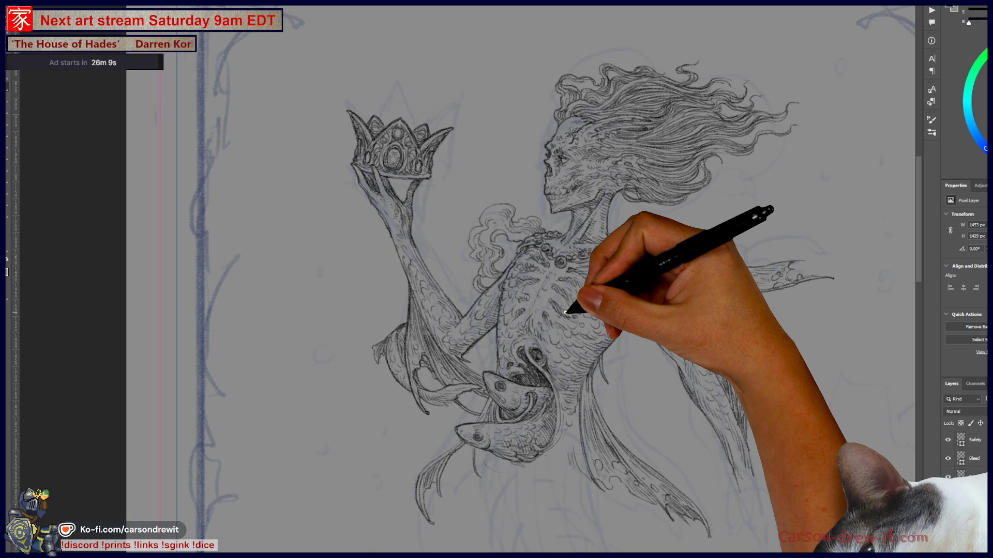
{"action": "scroll", "coordinate": [525, 336], "scroll_direction": "down", "scroll_amount": 3}
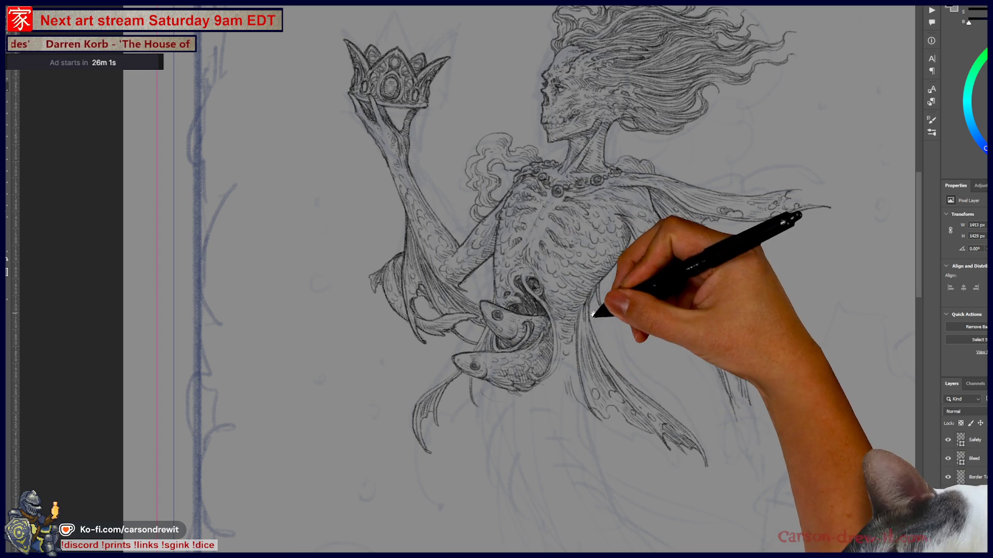
Step: Pan across the siren's upper body and chest, then zoom in on the waist fish
{"action": "left_click_drag", "start_coordinate": [611, 378], "coordinate": [524, 441]}
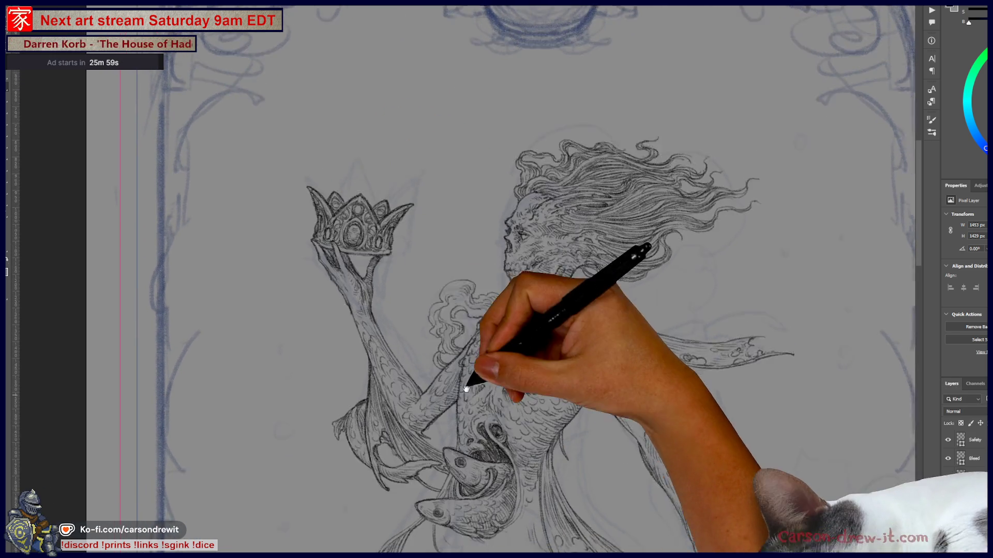
{"action": "left_click_drag", "start_coordinate": [543, 387], "coordinate": [390, 279]}
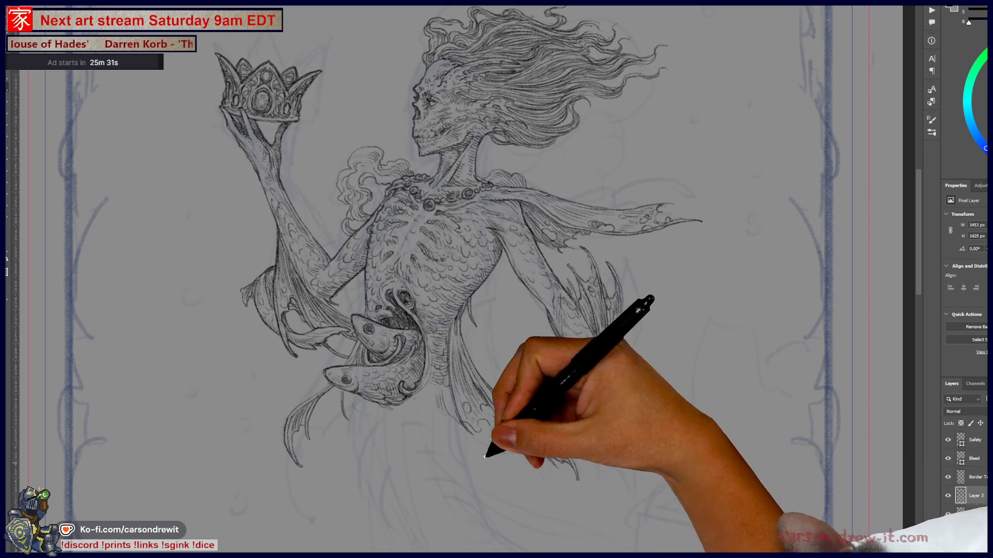
{"action": "left_click_drag", "start_coordinate": [462, 444], "coordinate": [563, 485]}
{"action": "left_click_drag", "start_coordinate": [472, 348], "coordinate": [494, 253]}
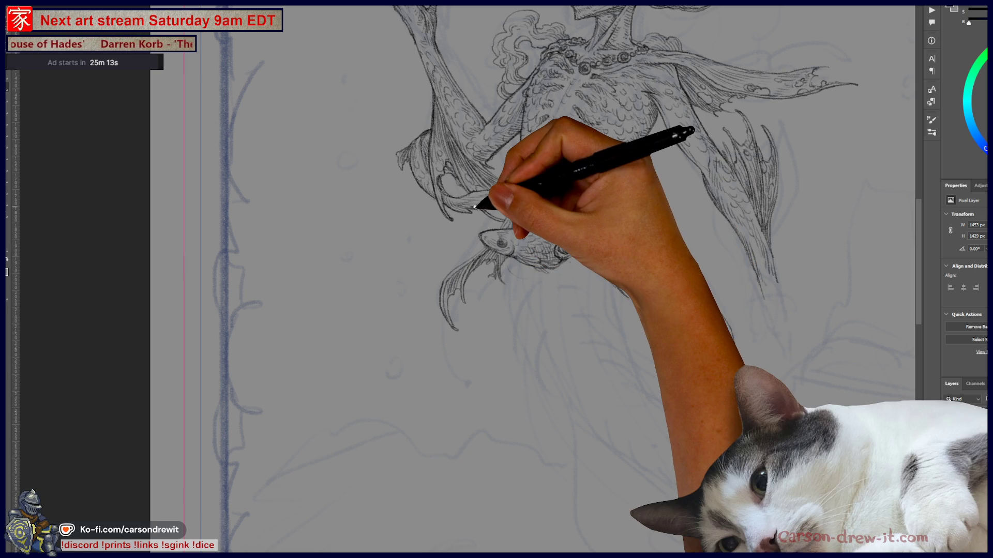
{"action": "left_click_drag", "start_coordinate": [474, 207], "coordinate": [409, 295]}
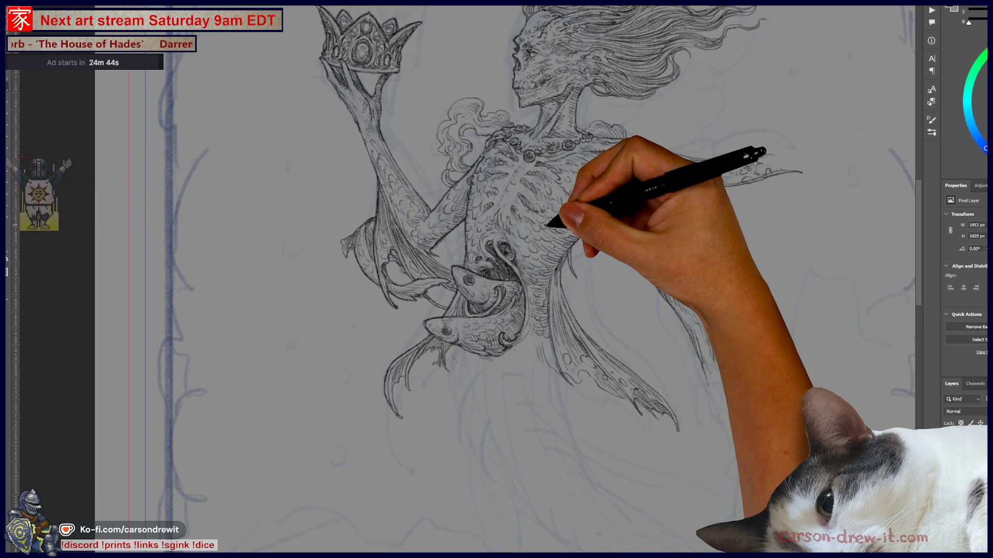
{"action": "left_click_drag", "start_coordinate": [546, 225], "coordinate": [491, 354]}
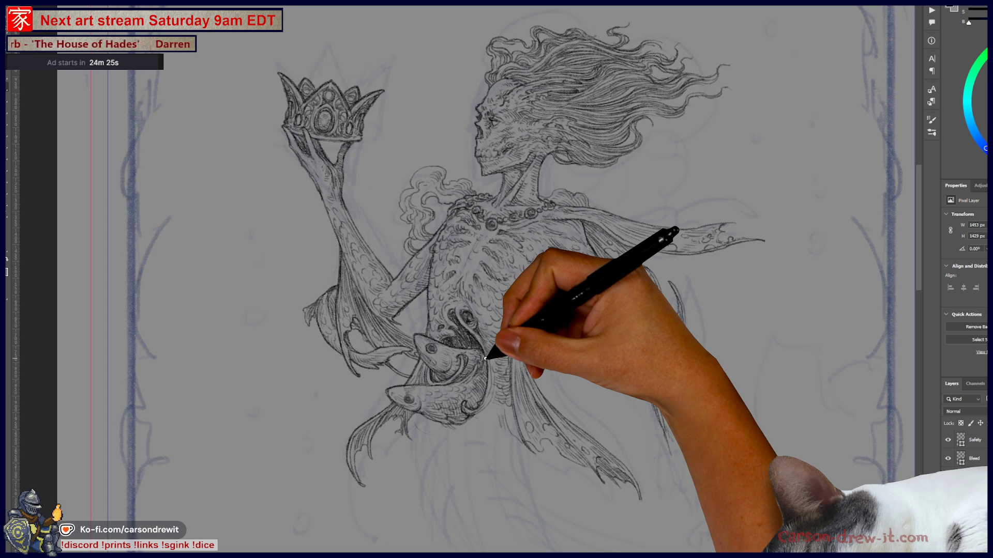
{"action": "left_click_drag", "start_coordinate": [507, 426], "coordinate": [491, 363]}
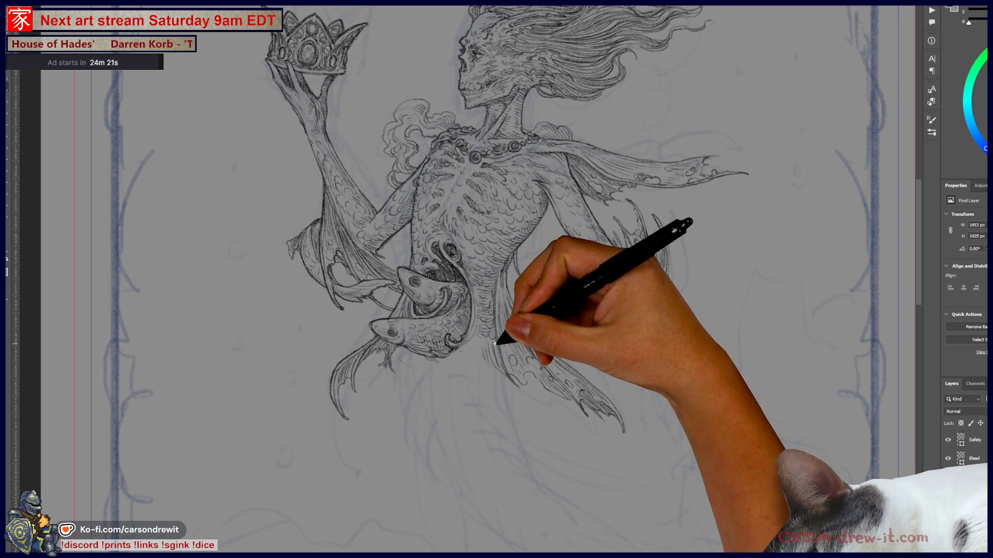
{"action": "left_click_drag", "start_coordinate": [582, 343], "coordinate": [582, 422]}
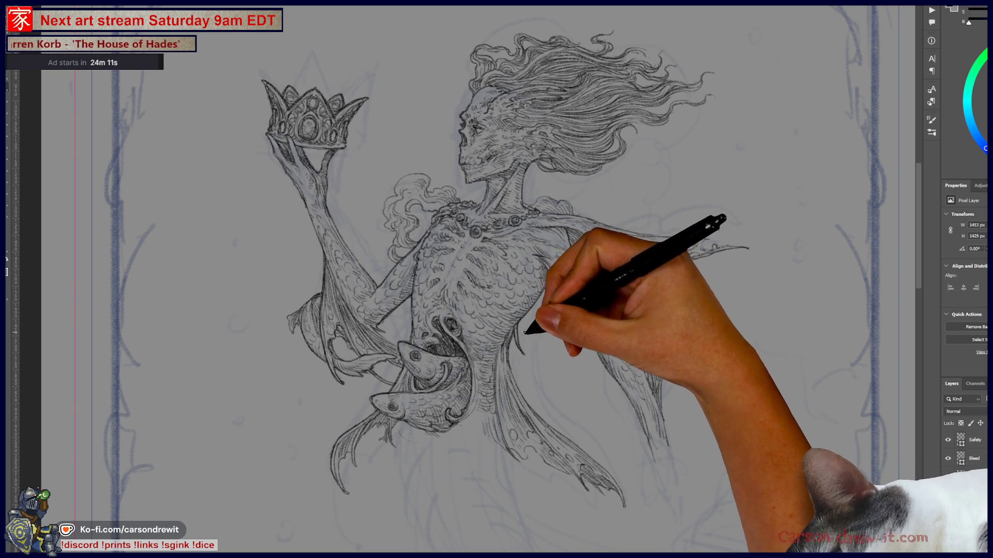
{"action": "left_click_drag", "start_coordinate": [543, 355], "coordinate": [554, 299]}
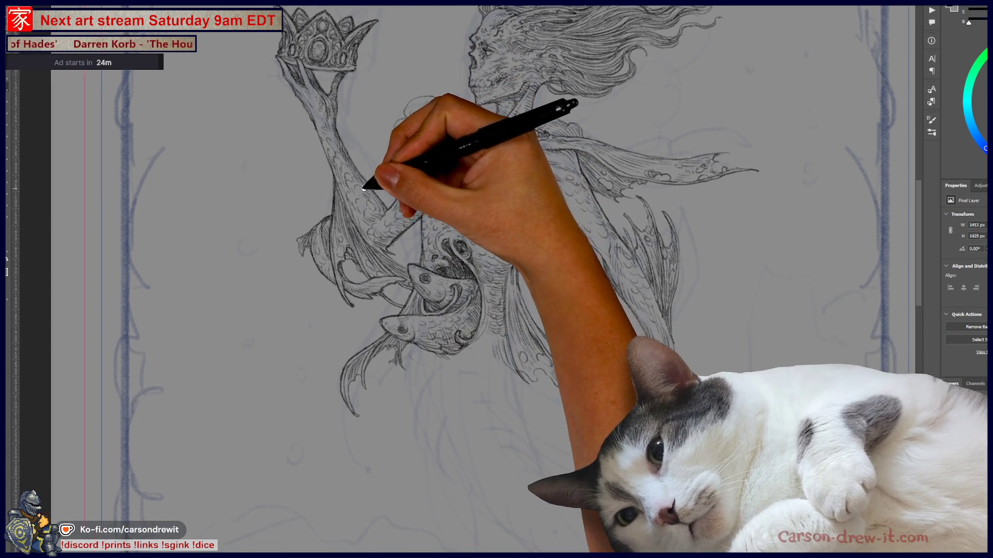
{"action": "mouse_move", "coordinate": [421, 104]}
{"action": "left_mouse_down"}
{"action": "mouse_move", "coordinate": [363, 109]}
{"action": "mouse_move", "coordinate": [332, 161]}
{"action": "left_mouse_up"}
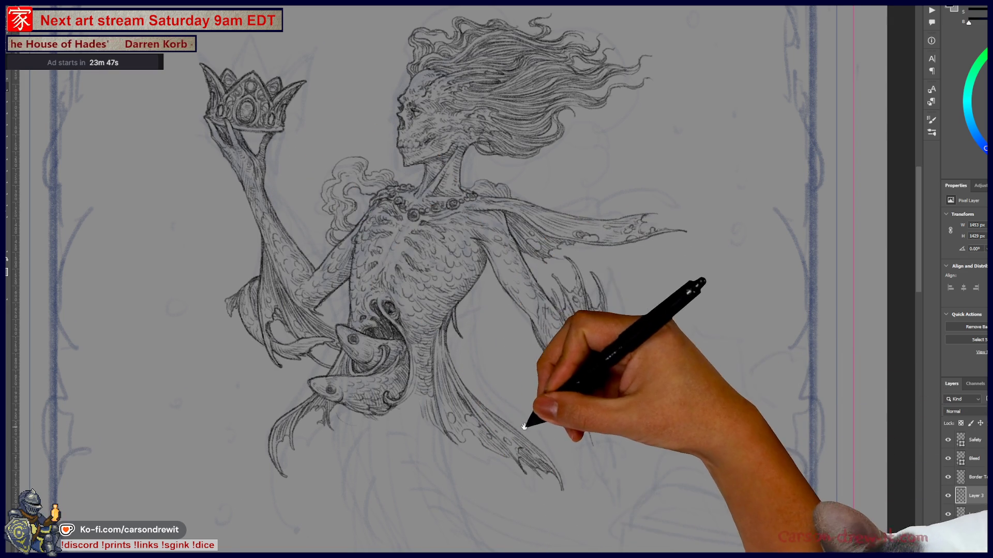
Step: Pan the view to recenter the mermaid's upper body, shoulder fin and hair
{"action": "left_click_drag", "start_coordinate": [541, 397], "coordinate": [555, 378]}
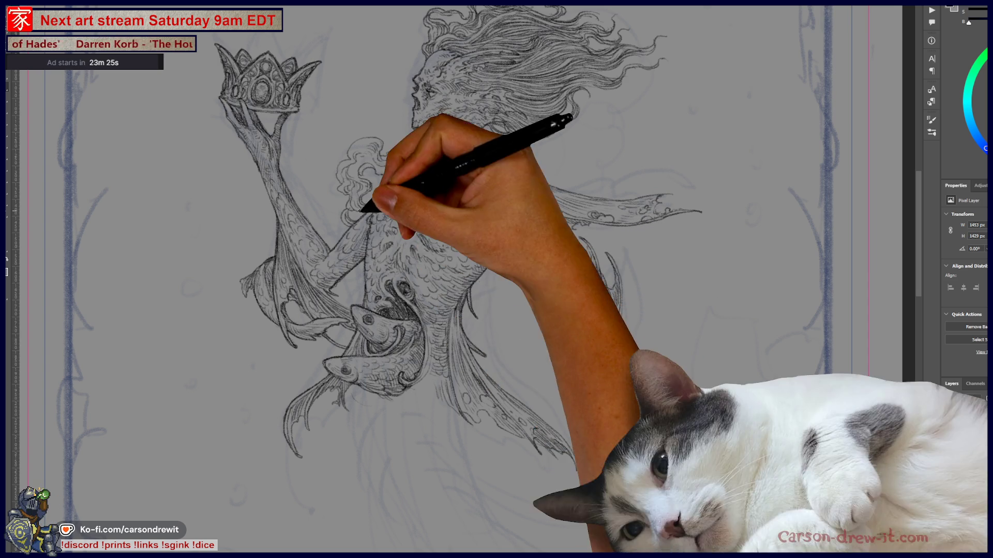
{"action": "left_click_drag", "start_coordinate": [388, 372], "coordinate": [409, 352]}
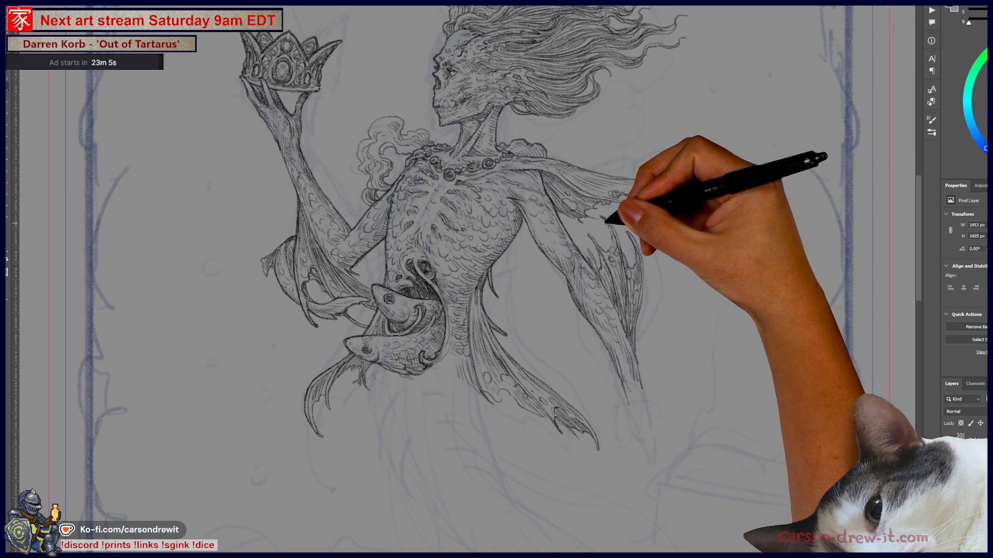
{"action": "mouse_move", "coordinate": [570, 219]}
{"action": "left_mouse_down"}
{"action": "mouse_move", "coordinate": [544, 329]}
{"action": "mouse_move", "coordinate": [514, 210]}
{"action": "left_mouse_up"}
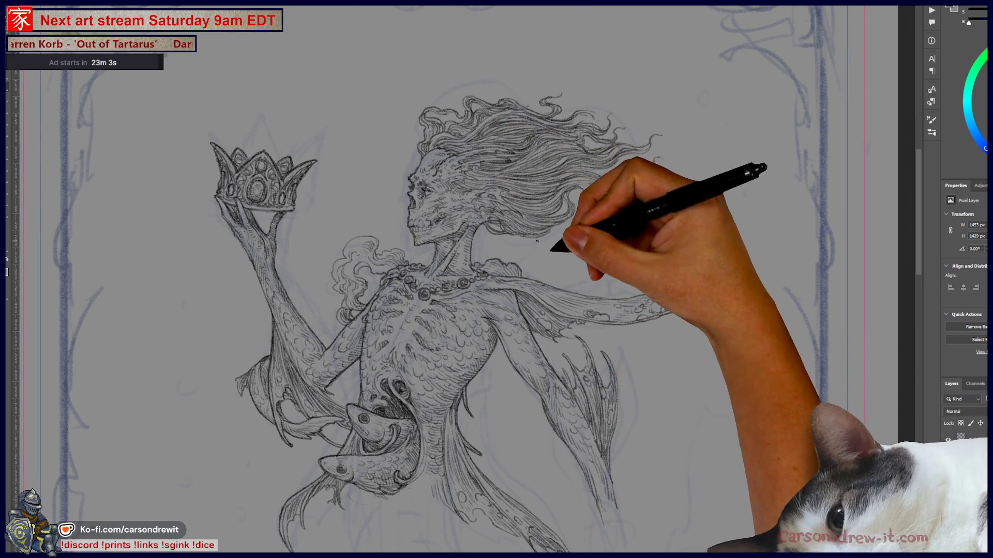
{"action": "mouse_move", "coordinate": [617, 270]}
{"action": "left_mouse_down"}
{"action": "mouse_move", "coordinate": [619, 283]}
{"action": "mouse_move", "coordinate": [610, 267]}
{"action": "mouse_move", "coordinate": [649, 235]}
{"action": "mouse_move", "coordinate": [643, 217]}
{"action": "mouse_move", "coordinate": [674, 196]}
{"action": "left_mouse_up"}
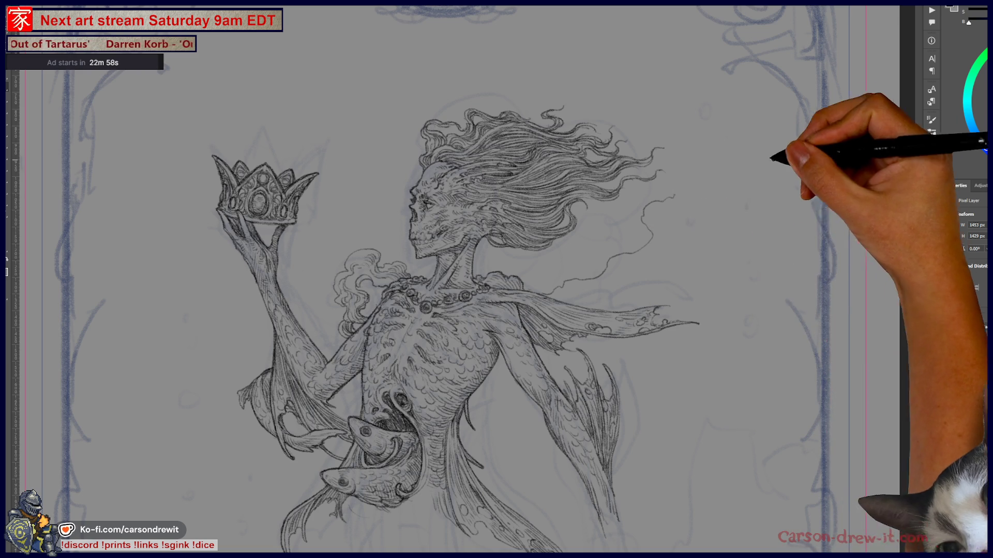
Step: Undo the wavy line drawn toward the hair and scroll the canvas down
{"action": "key", "text": "ctrl+z"}
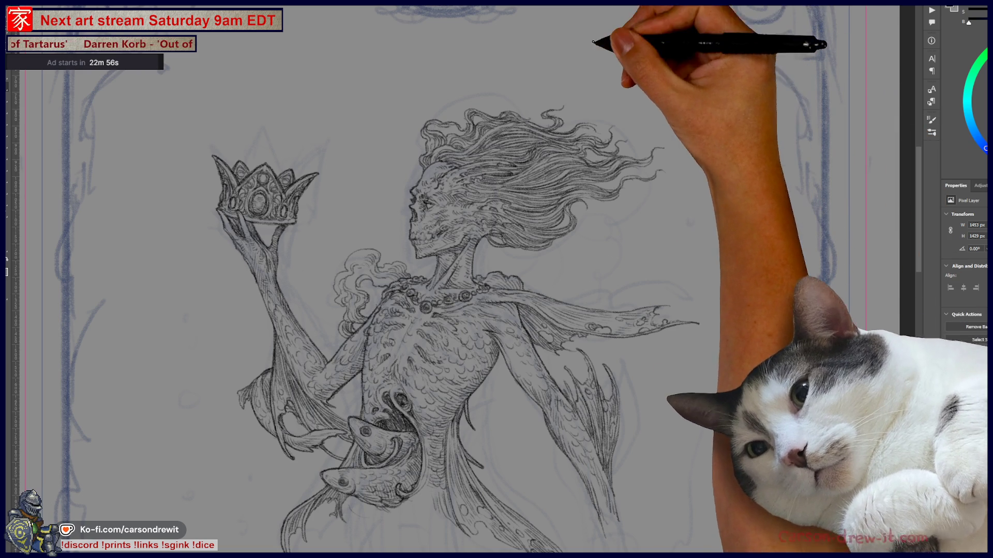
{"action": "scroll", "coordinate": [517, 299], "scroll_direction": "down", "scroll_amount": 3}
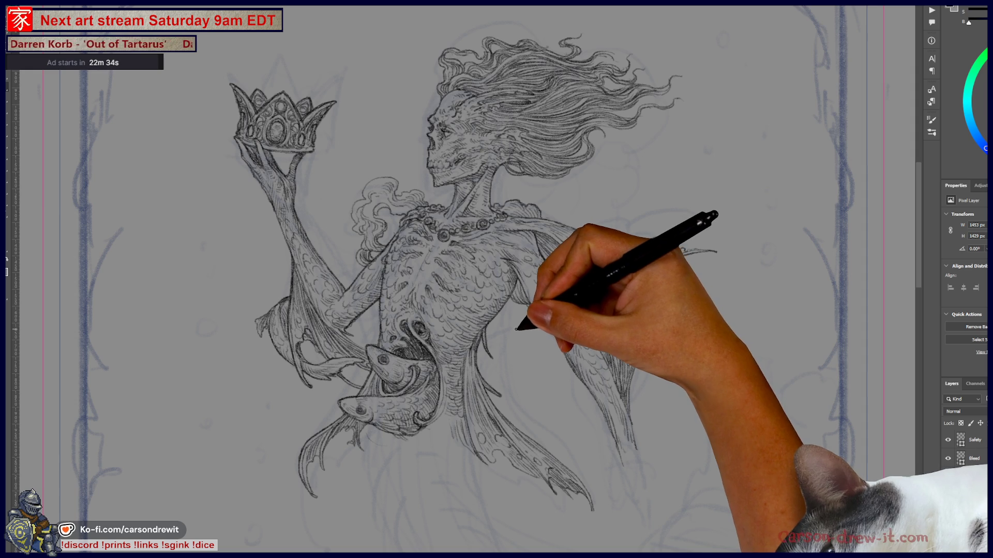
{"action": "left_click_drag", "start_coordinate": [505, 343], "coordinate": [525, 234]}
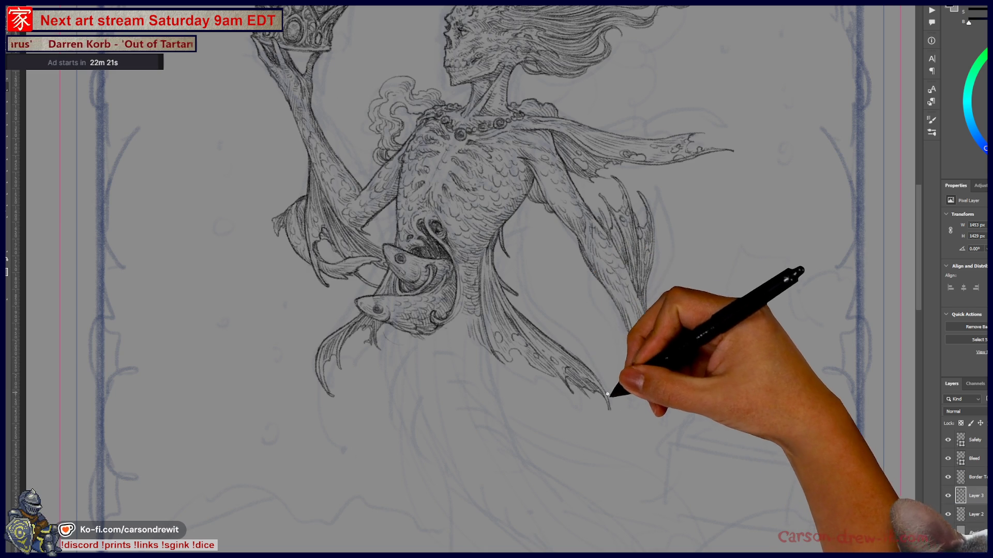
{"action": "left_click_drag", "start_coordinate": [616, 317], "coordinate": [643, 373]}
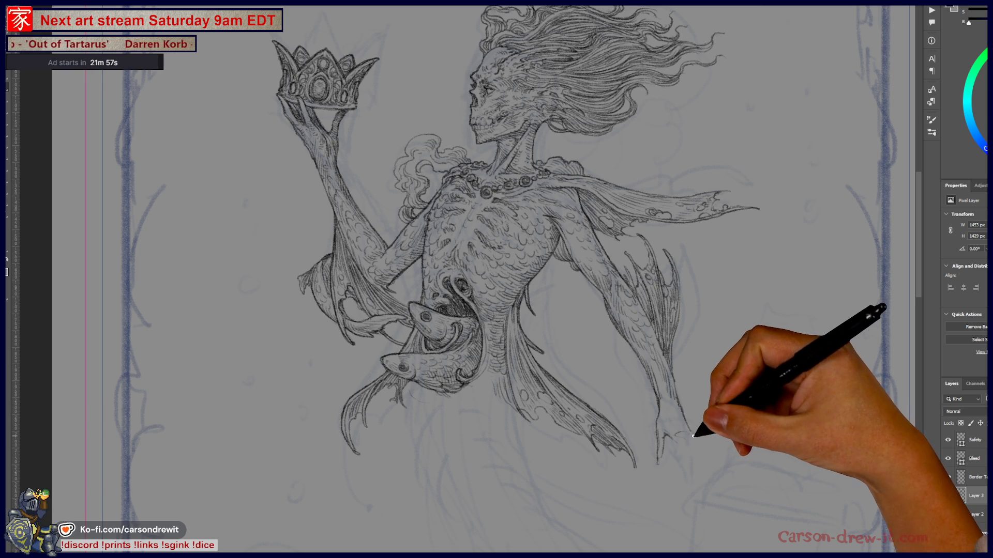
Step: Sketch claw finger strokes onto the mermaid's lower right hand below the fin
{"action": "left_click_drag", "start_coordinate": [707, 470], "coordinate": [711, 467]}
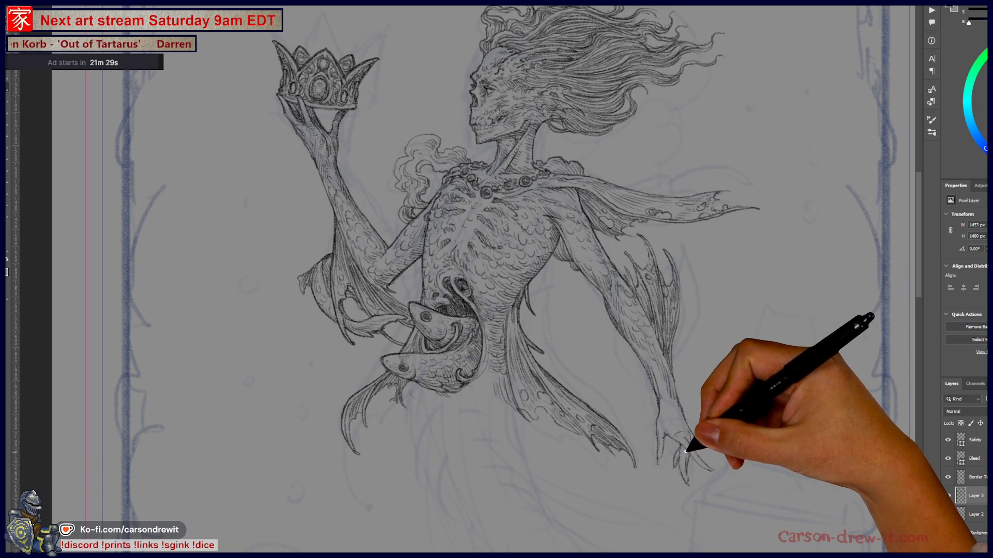
Step: Undo both claw strokes on the lower hand, restoring its simpler outline
{"action": "key", "text": "ctrl+z"}
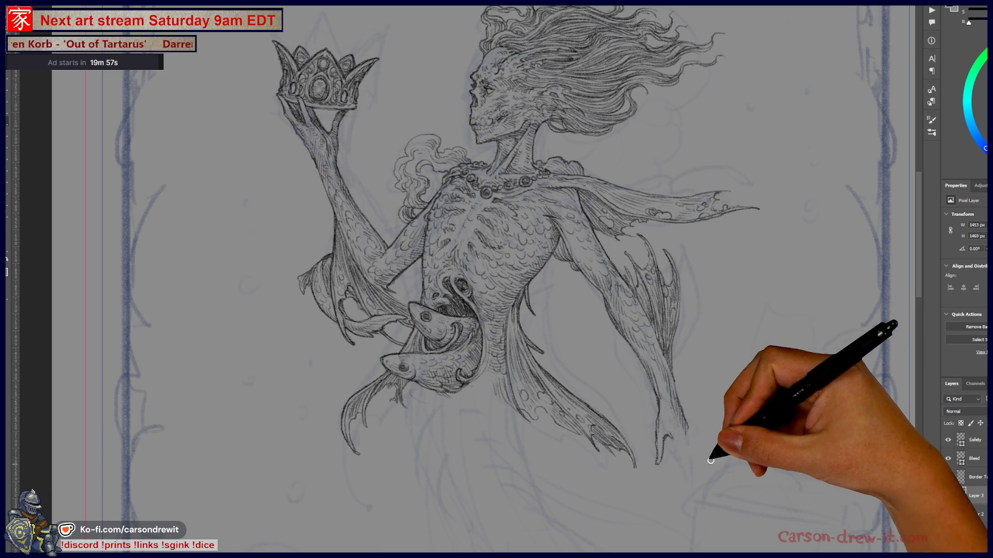
{"action": "key", "text": "ctrl+z"}
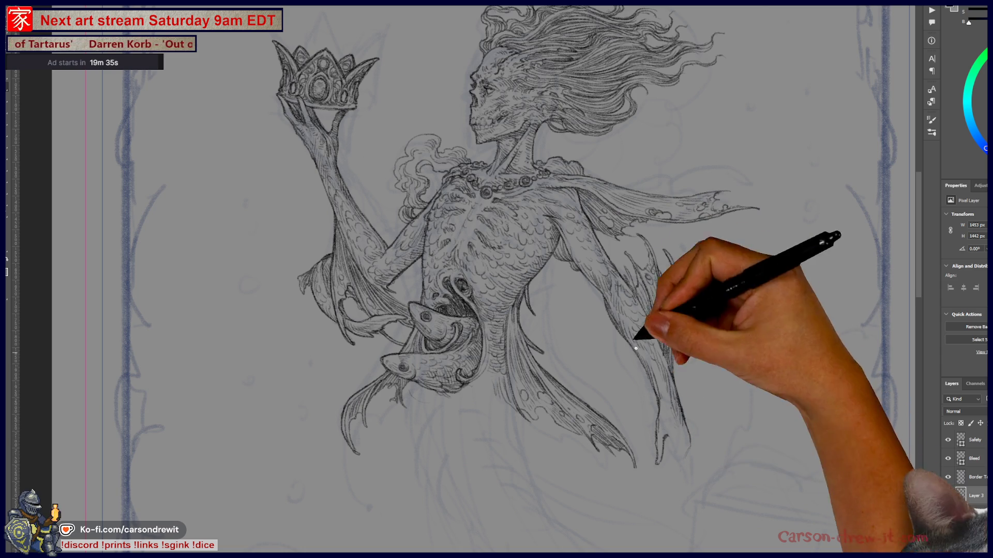
Step: Stretch the sketch layer's height from 1439 to about 1454 px in Free Transform
{"action": "key", "text": "ctrl"}
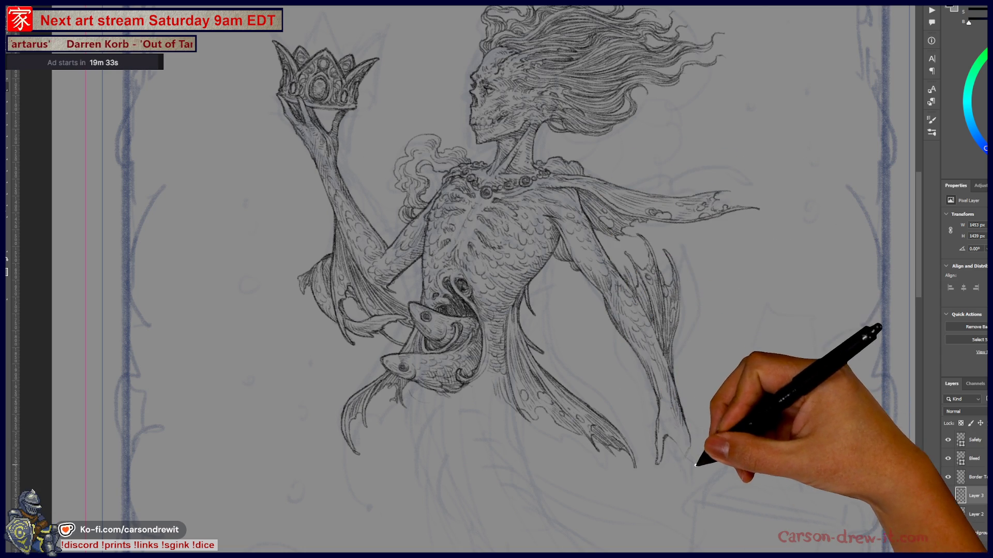
{"action": "mouse_move", "coordinate": [695, 454]}
{"action": "left_mouse_down"}
{"action": "mouse_move", "coordinate": [713, 470]}
{"action": "mouse_move", "coordinate": [673, 444]}
{"action": "left_mouse_up"}
{"action": "left_click_drag", "start_coordinate": [711, 476], "coordinate": [685, 456]}
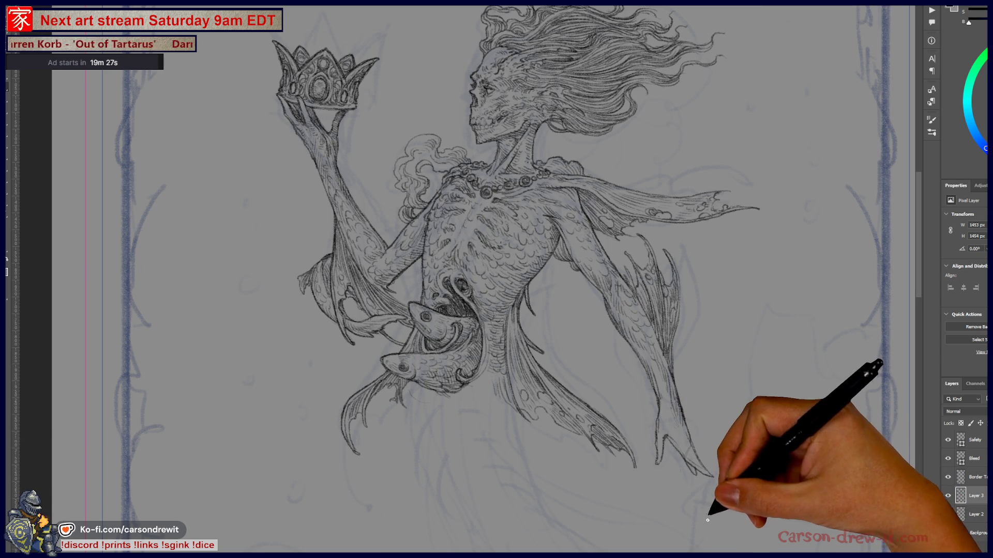
{"action": "key", "text": "ctrl"}
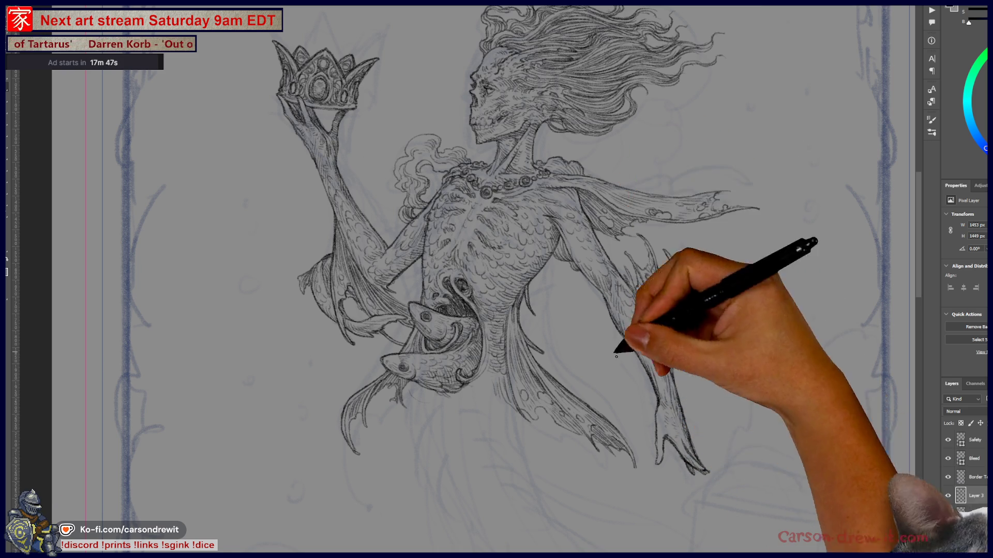
{"action": "scroll", "coordinate": [631, 354], "scroll_direction": "down", "scroll_amount": 5}
{"action": "left_click_drag", "start_coordinate": [532, 399], "coordinate": [554, 372]}
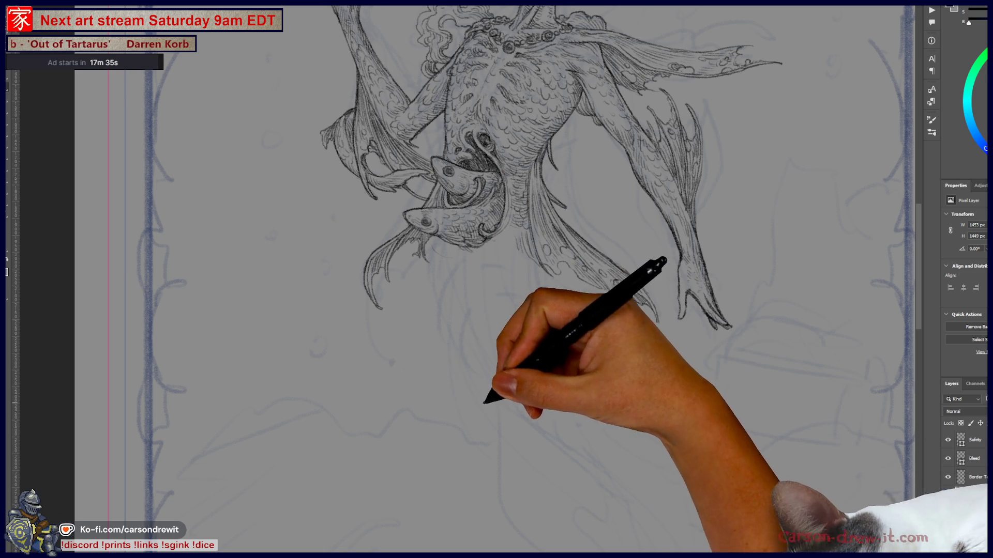
{"action": "left_click_drag", "start_coordinate": [398, 442], "coordinate": [579, 386]}
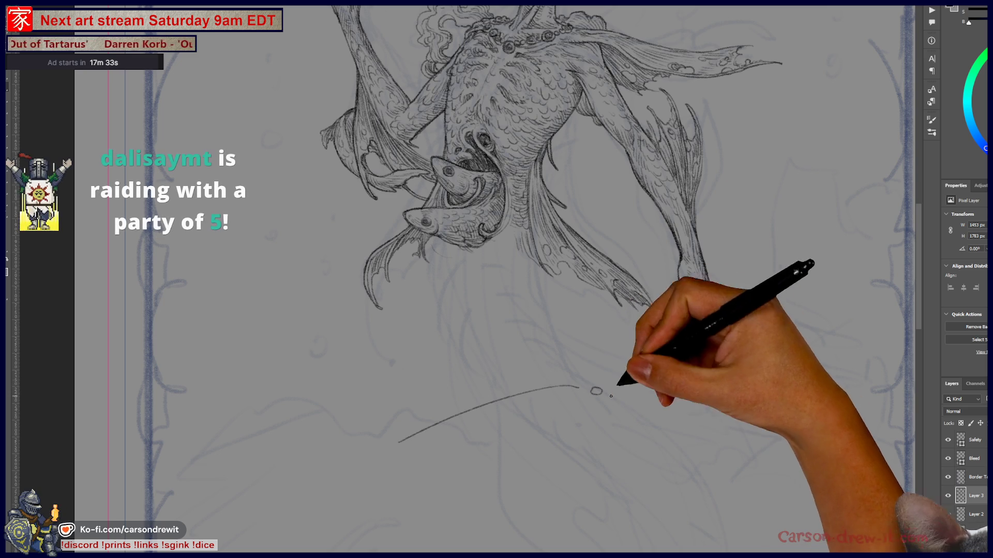
{"action": "key", "text": "ctrl+z"}
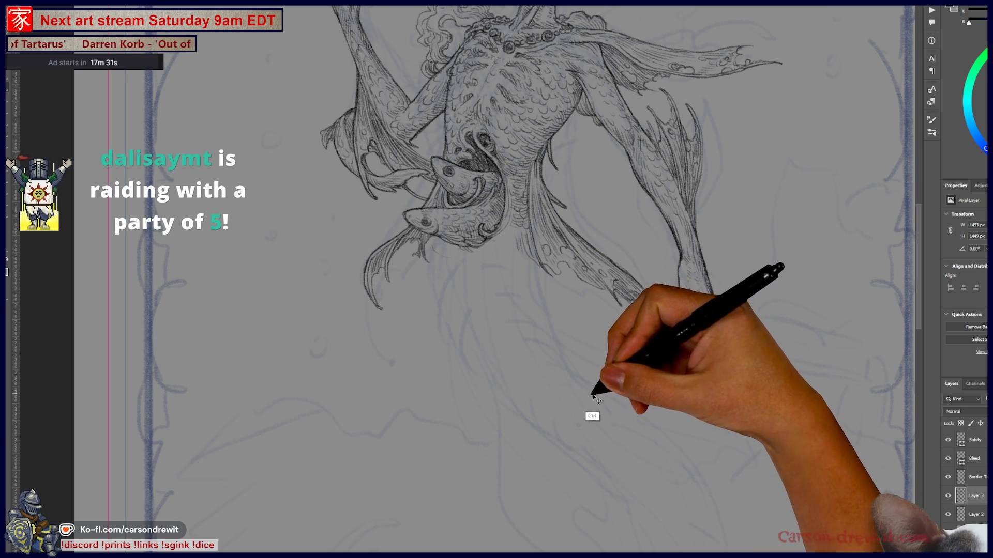
{"action": "mouse_move", "coordinate": [611, 389]}
{"action": "left_mouse_down"}
{"action": "mouse_move", "coordinate": [624, 388]}
{"action": "mouse_move", "coordinate": [581, 392]}
{"action": "mouse_move", "coordinate": [627, 401]}
{"action": "left_mouse_up"}
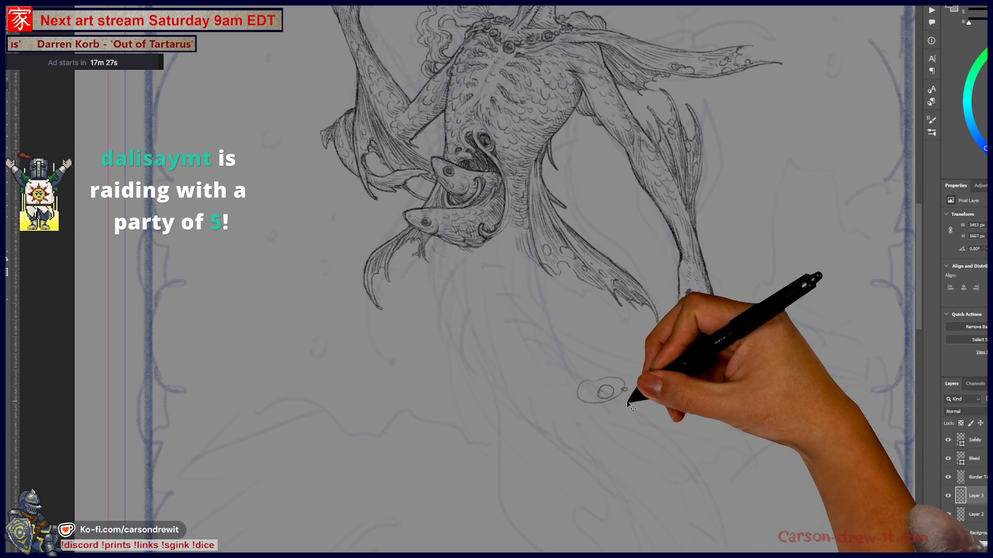
{"action": "key", "text": "ctrl+z"}
{"action": "key", "text": "ctrl+z"}
{"action": "key", "text": "ctrl+z"}
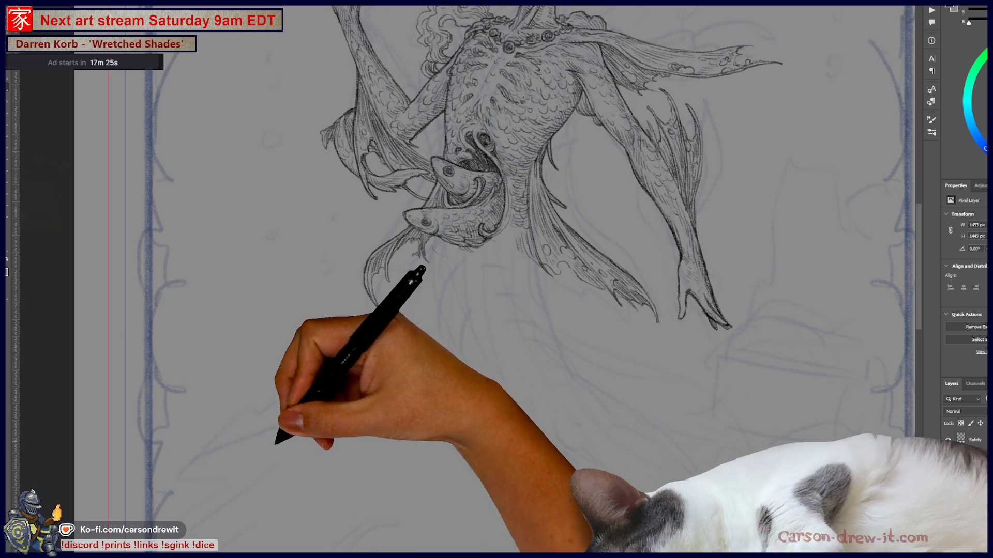
{"action": "left_click_drag", "start_coordinate": [326, 489], "coordinate": [406, 425]}
{"action": "key", "text": "ctrl+z"}
{"action": "left_click_drag", "start_coordinate": [363, 486], "coordinate": [429, 443]}
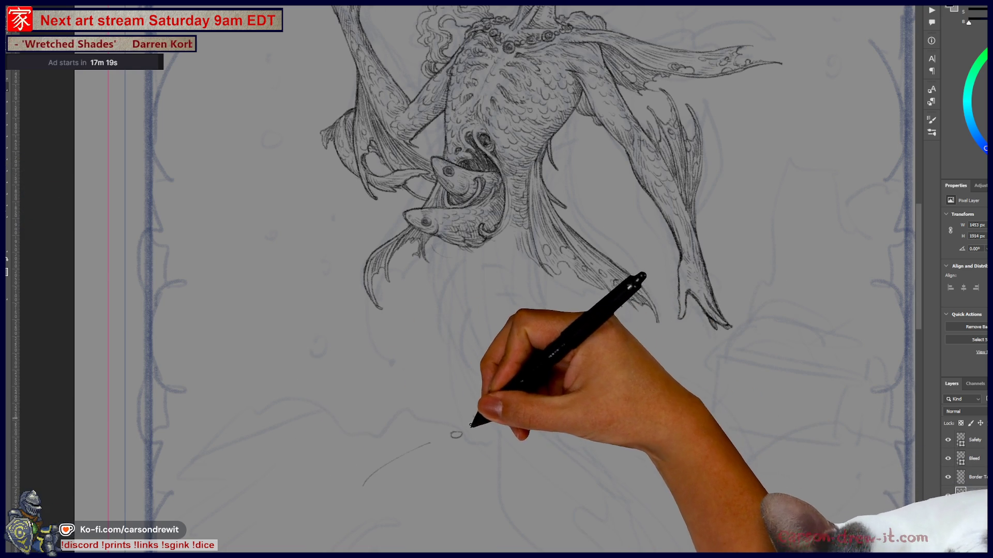
{"action": "key", "text": "ctrl"}
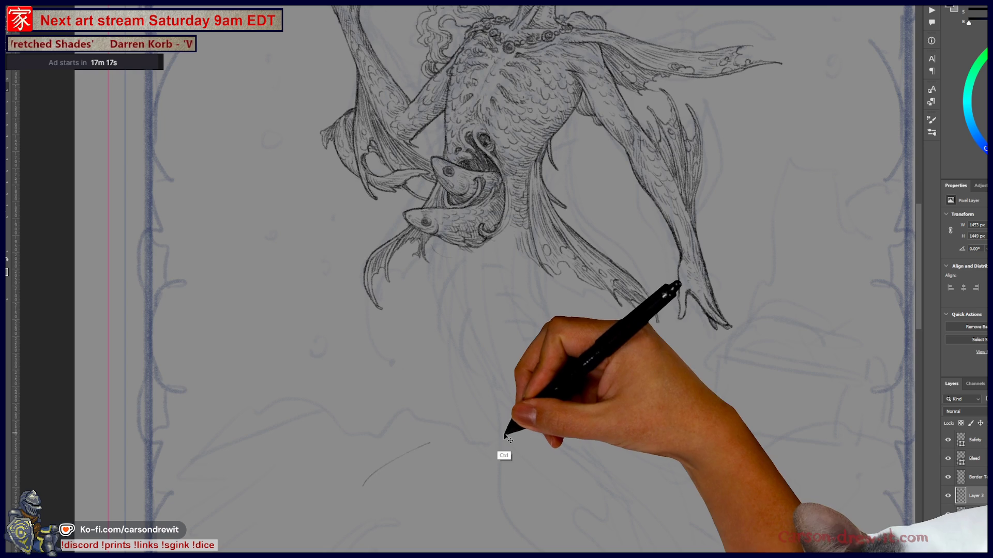
{"action": "key", "text": "ctrl+z"}
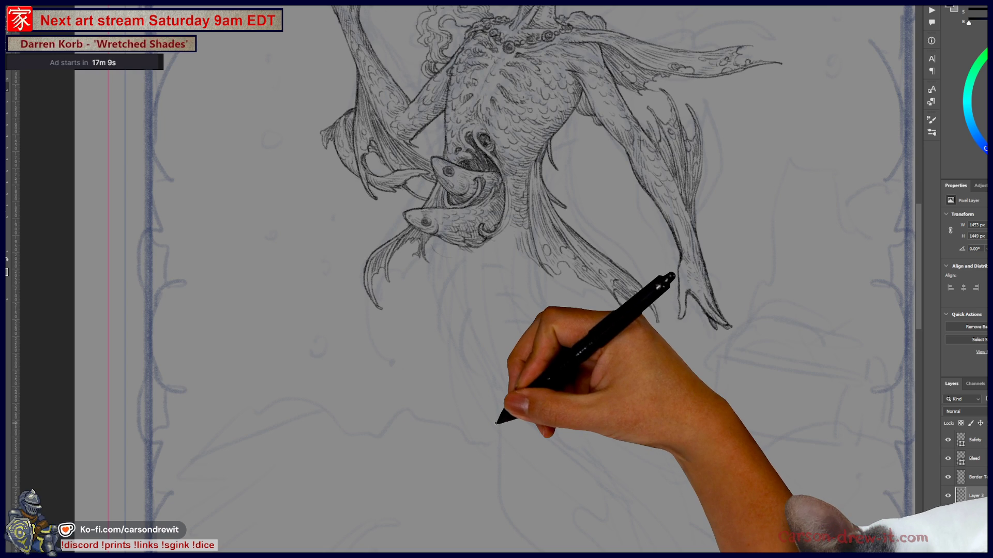
{"action": "left_click_drag", "start_coordinate": [533, 305], "coordinate": [492, 484]}
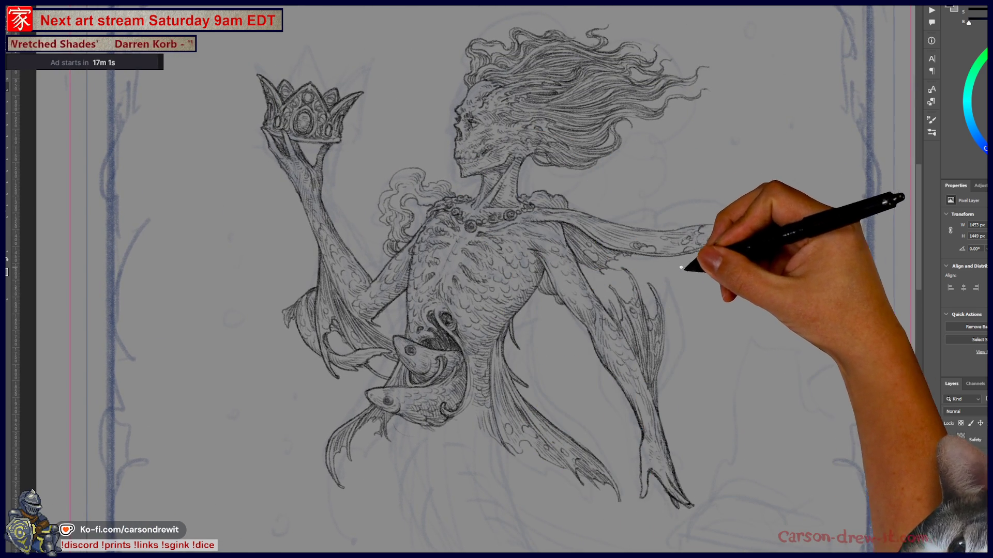
Step: Pan to centre the full mermaid figure, crown and waist fish on screen
{"action": "mouse_move", "coordinate": [525, 369]}
{"action": "left_mouse_down"}
{"action": "mouse_move", "coordinate": [654, 394]}
{"action": "mouse_move", "coordinate": [637, 410]}
{"action": "left_mouse_up"}
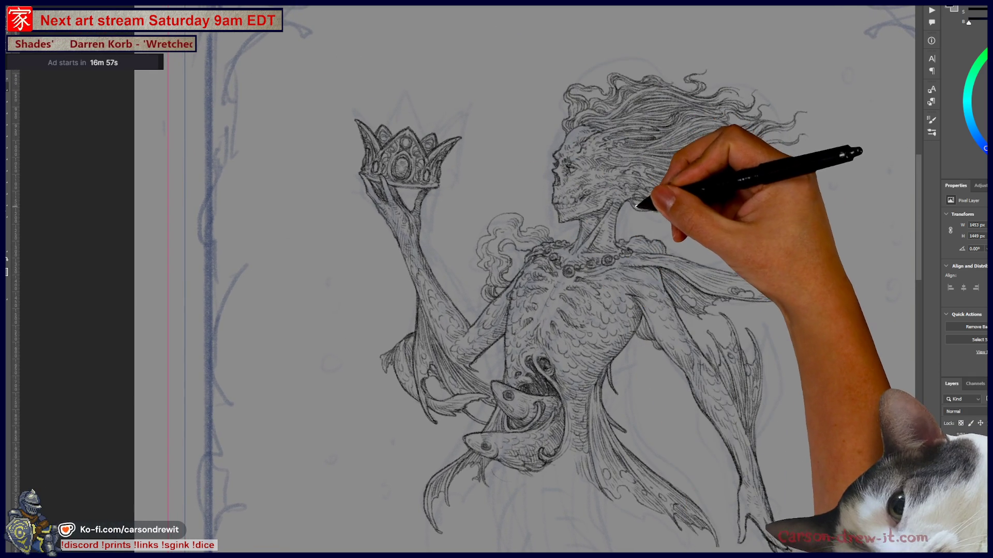